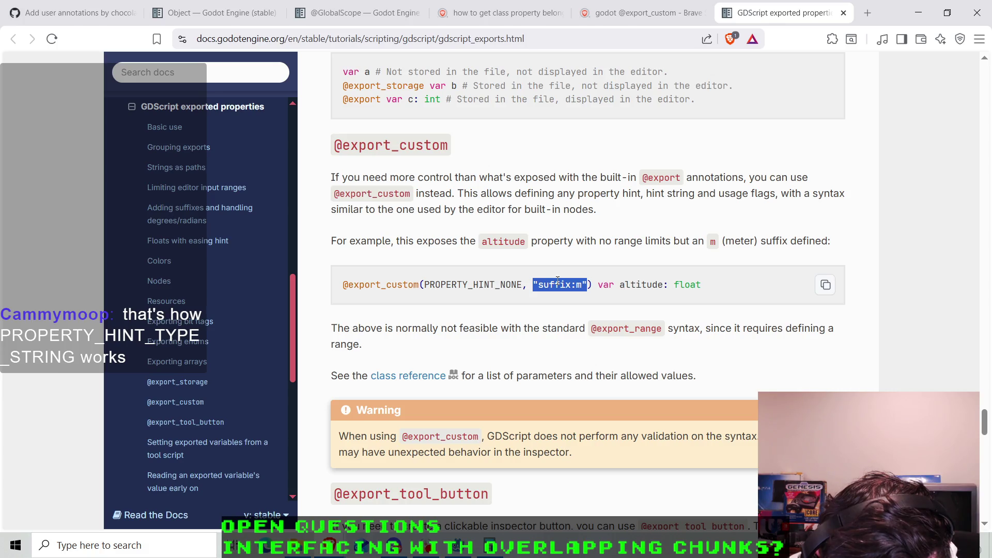
pyautogui.scroll(-8, 558, 280)
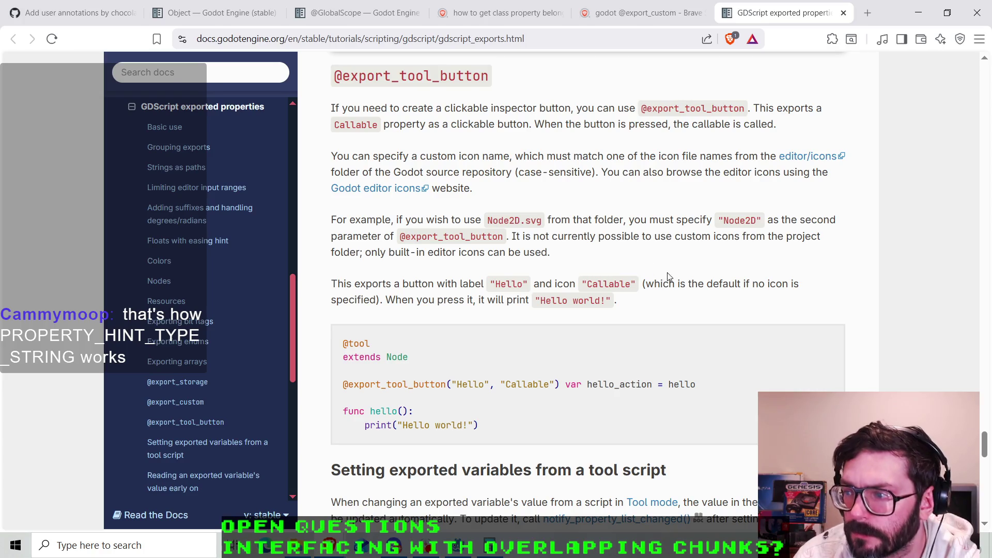
pyautogui.scroll(8, 667, 277)
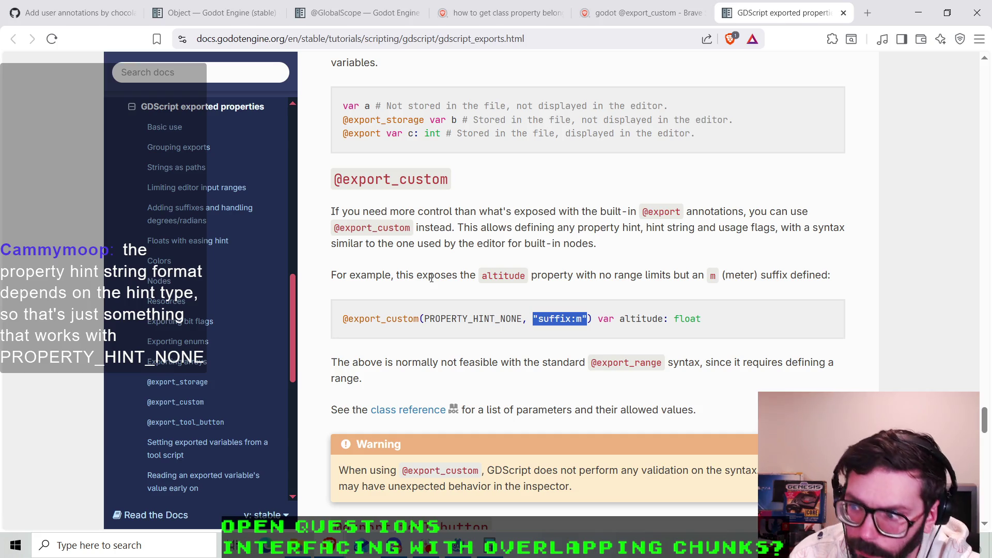
pyautogui.click(507, 319)
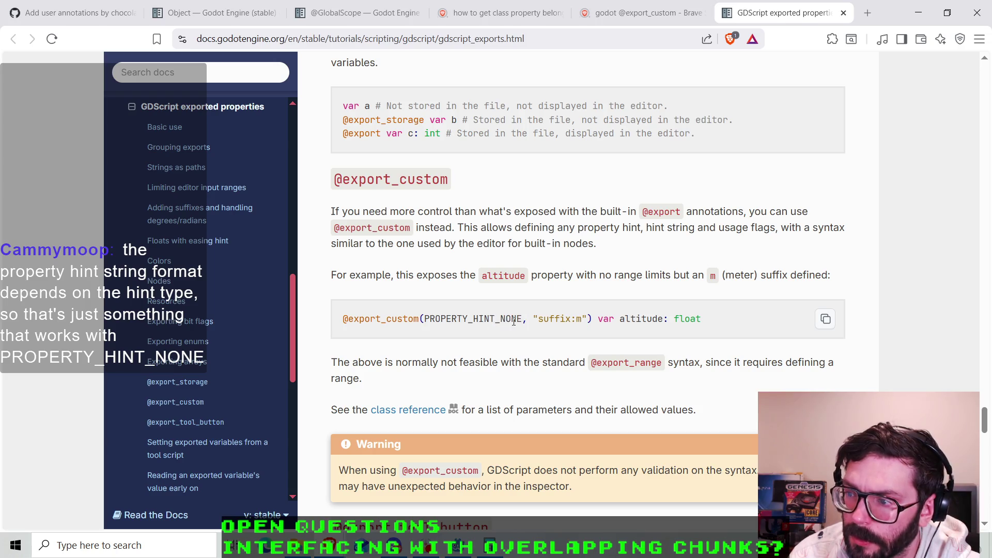
pyautogui.moveTo(522, 319); pyautogui.dragTo(423, 319)
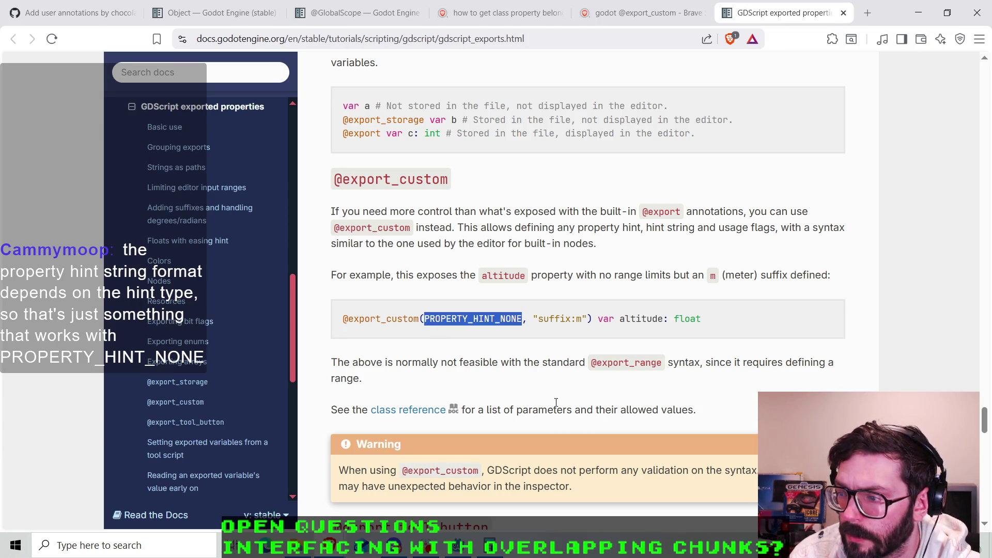
pyautogui.rightClick(406, 410)
pyautogui.click(440, 211)
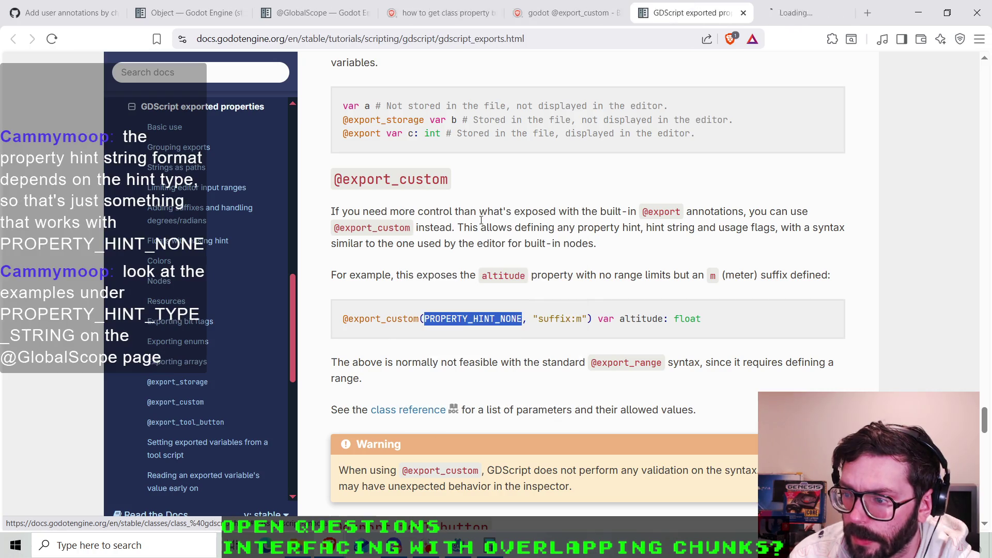
pyautogui.click(791, 12)
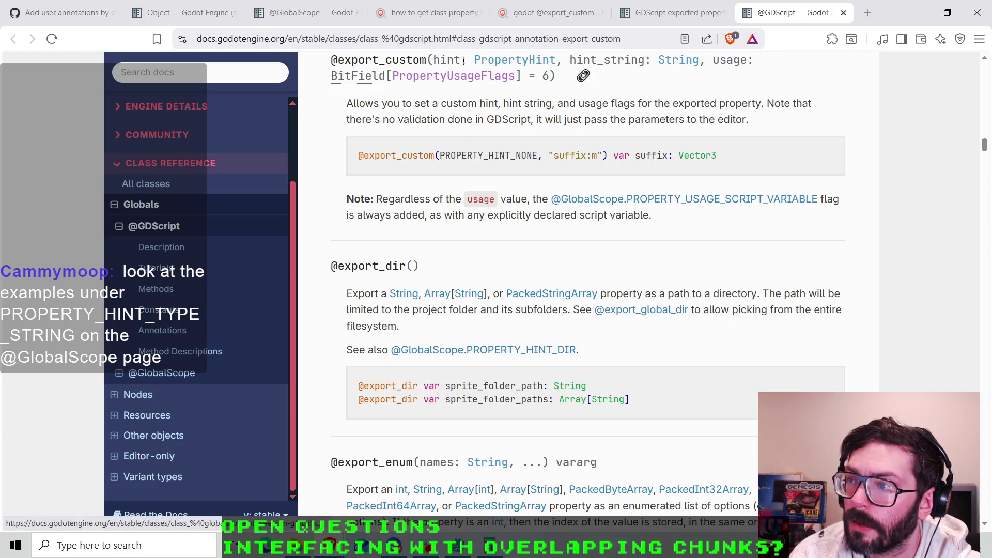
pyautogui.click(529, 67)
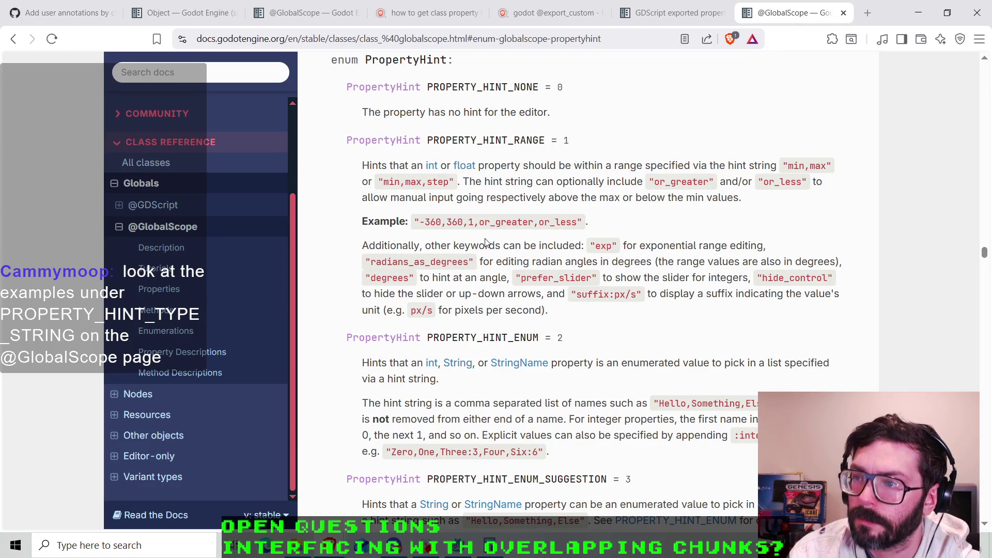
pyautogui.moveTo(406, 112); pyautogui.dragTo(520, 112)
pyautogui.click(520, 110)
pyautogui.scroll(-5, 409, 262)
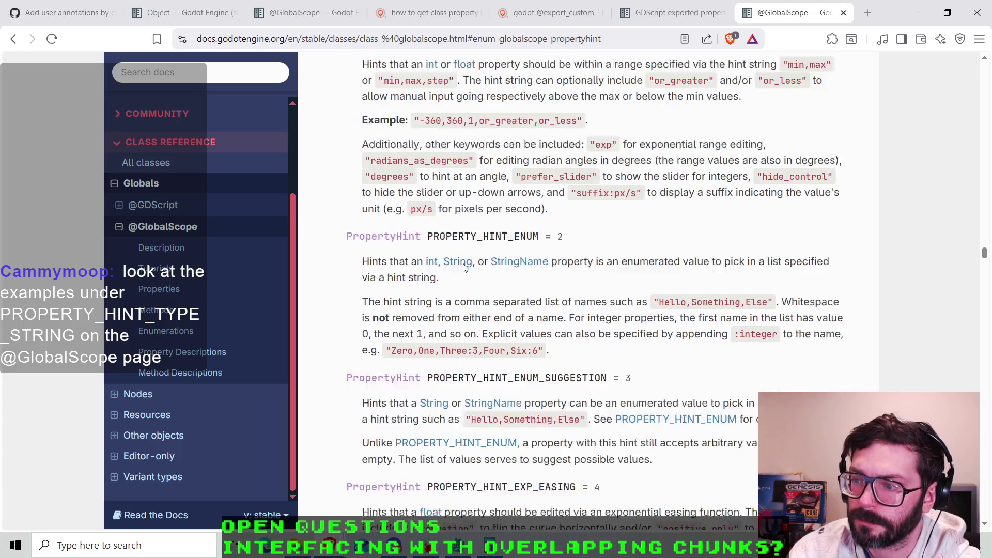
pyautogui.scroll(-6, 463, 258)
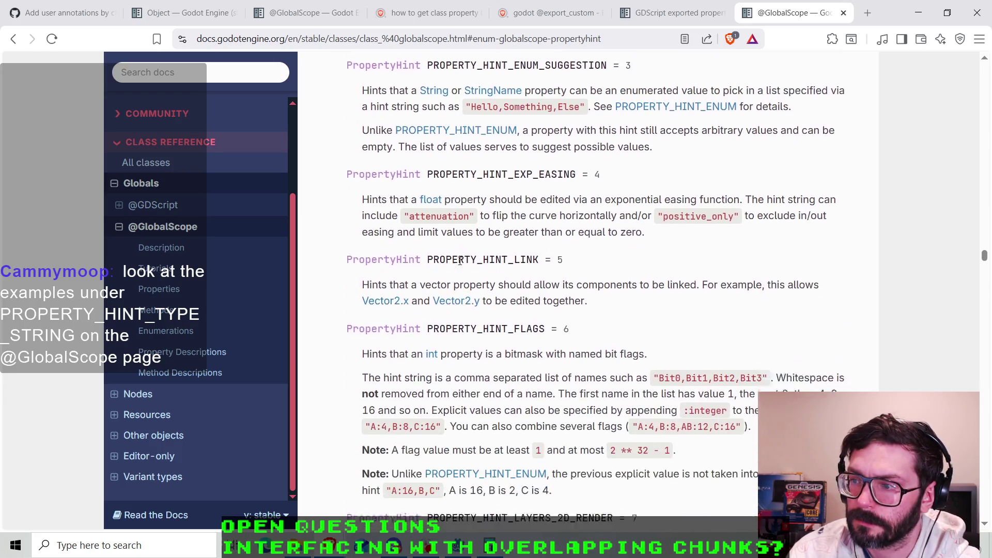
pyautogui.scroll(-10, 460, 266)
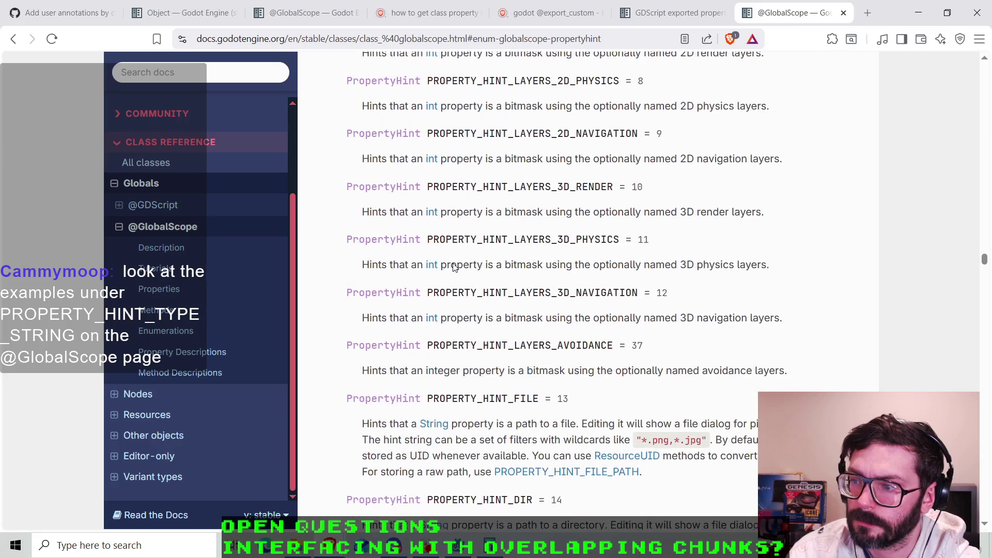
pyautogui.scroll(-7, 454, 267)
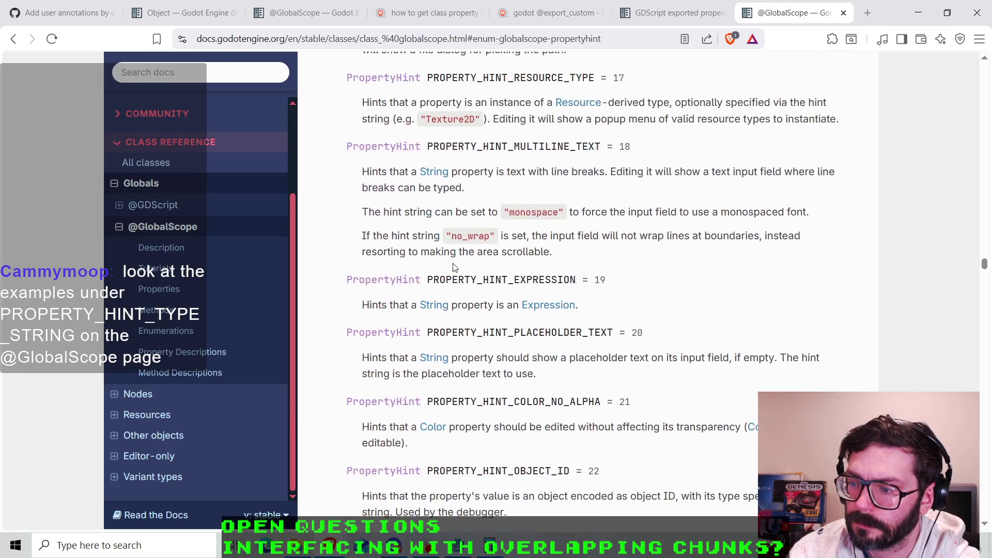
pyautogui.scroll(-2, 454, 267)
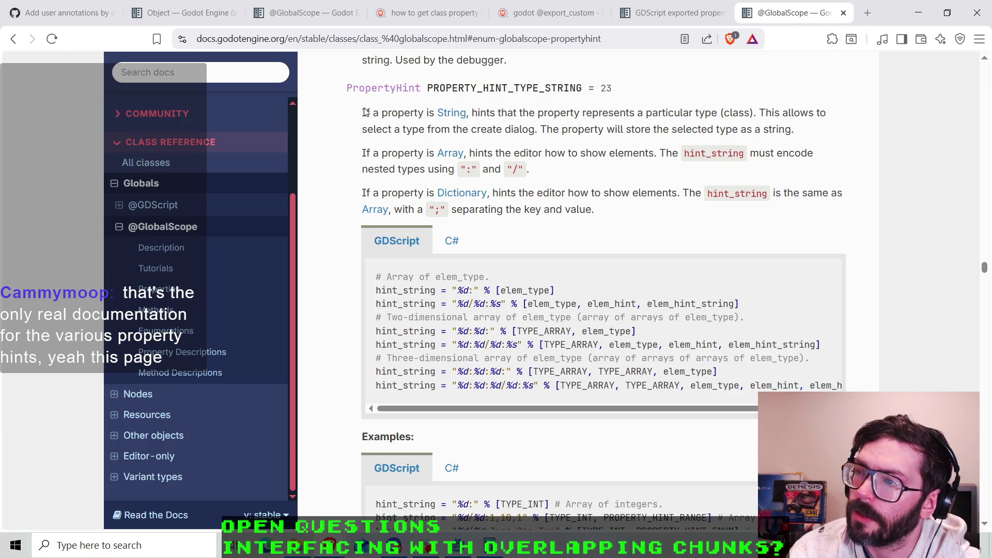
pyautogui.moveTo(369, 112); pyautogui.dragTo(418, 114)
pyautogui.click(419, 114)
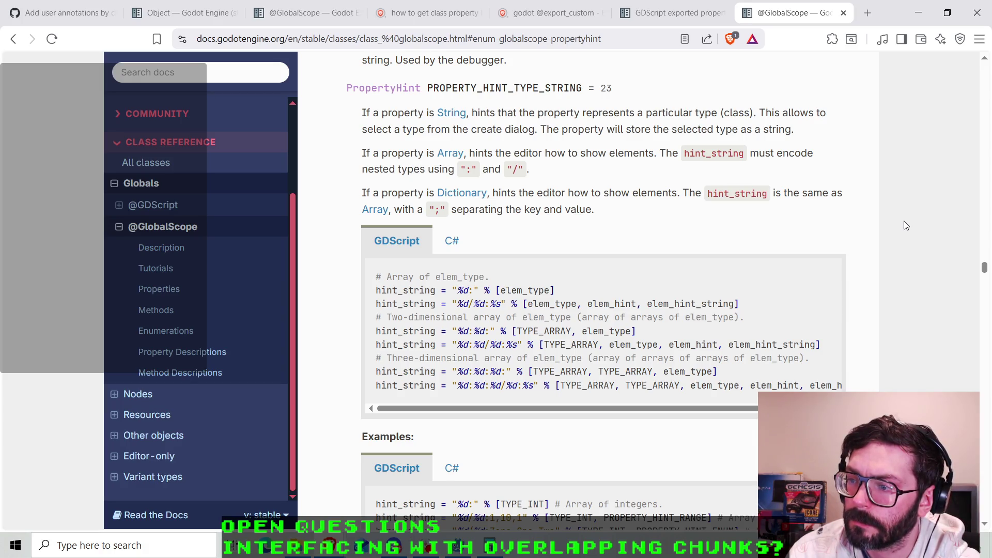
pyautogui.scroll(-2, 905, 225)
pyautogui.scroll(-1, 906, 225)
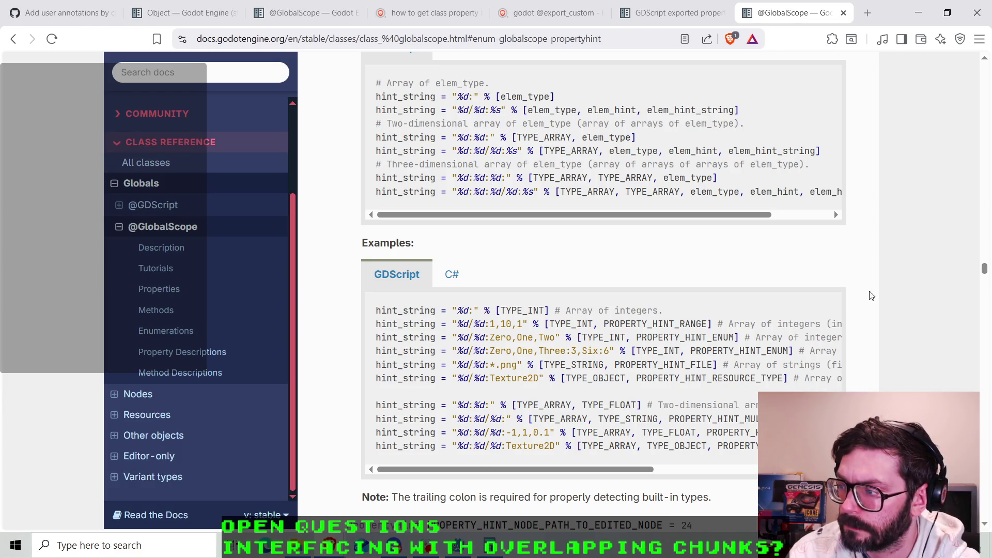
pyautogui.moveTo(630, 469)
pyautogui.mouseDown()
pyautogui.moveTo(808, 475)
pyautogui.moveTo(607, 457)
pyautogui.mouseUp()
pyautogui.scroll(-1, 673, 373)
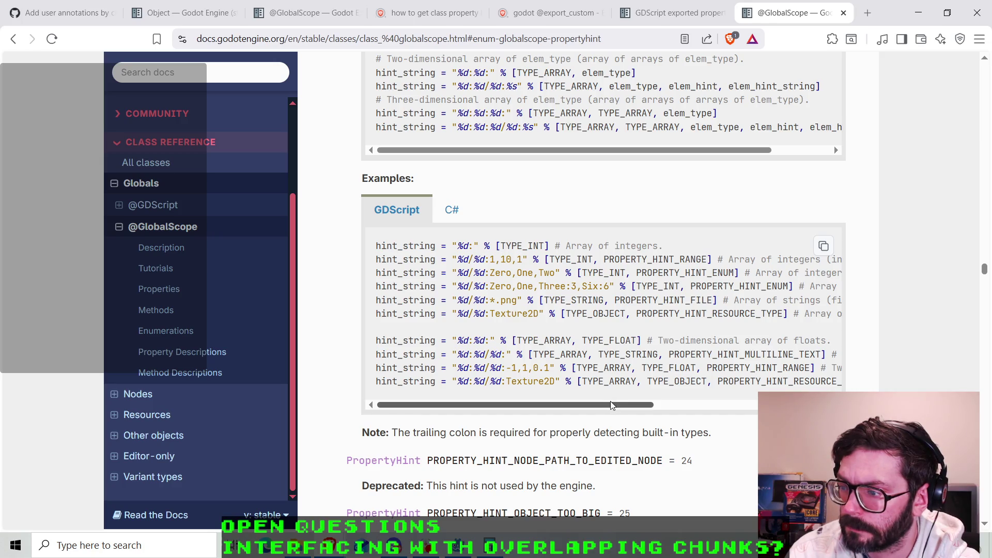
pyautogui.moveTo(611, 402)
pyautogui.mouseDown()
pyautogui.moveTo(748, 402)
pyautogui.moveTo(597, 402)
pyautogui.mouseUp()
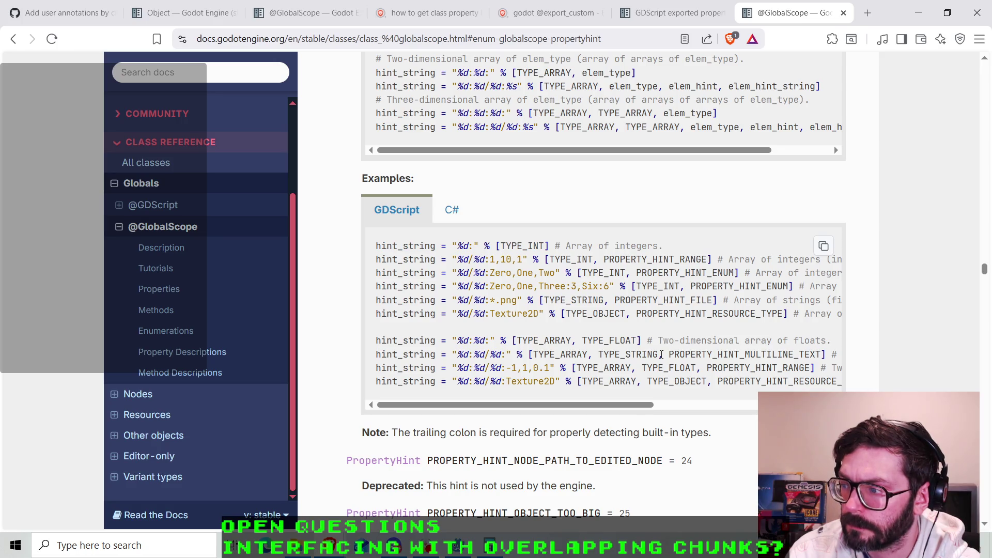
pyautogui.scroll(6, 697, 358)
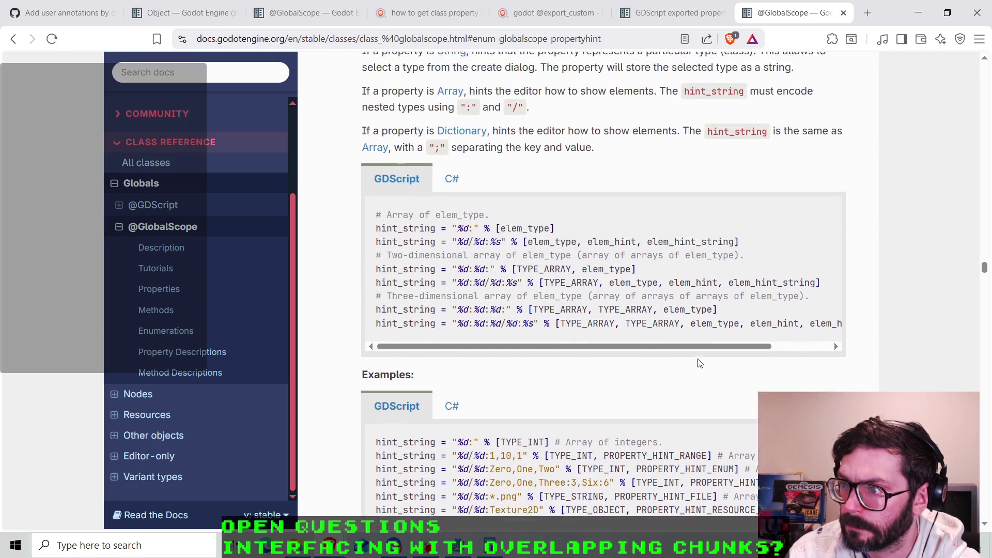
pyautogui.scroll(-1, 881, 352)
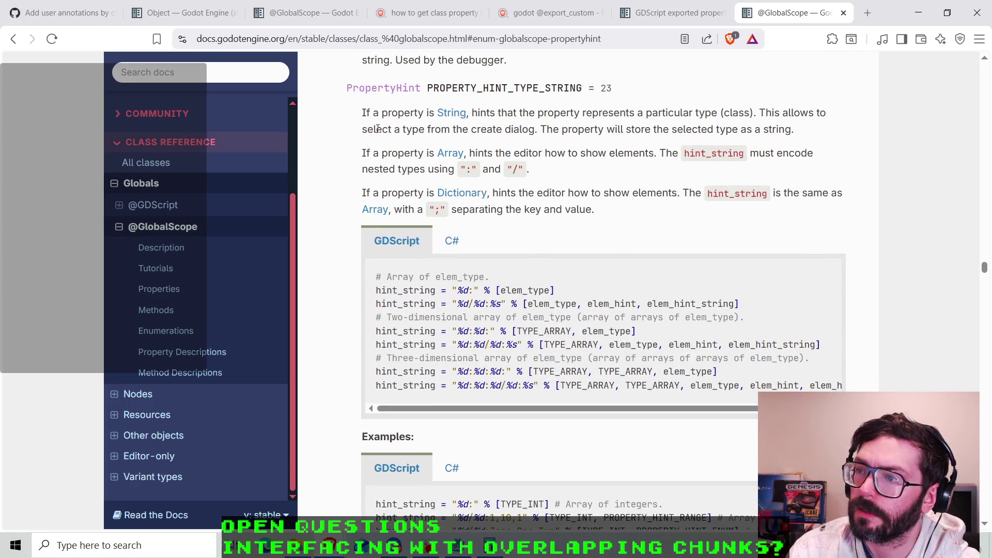
pyautogui.moveTo(462, 129); pyautogui.dragTo(646, 130)
pyautogui.click(533, 131)
pyautogui.click(575, 147)
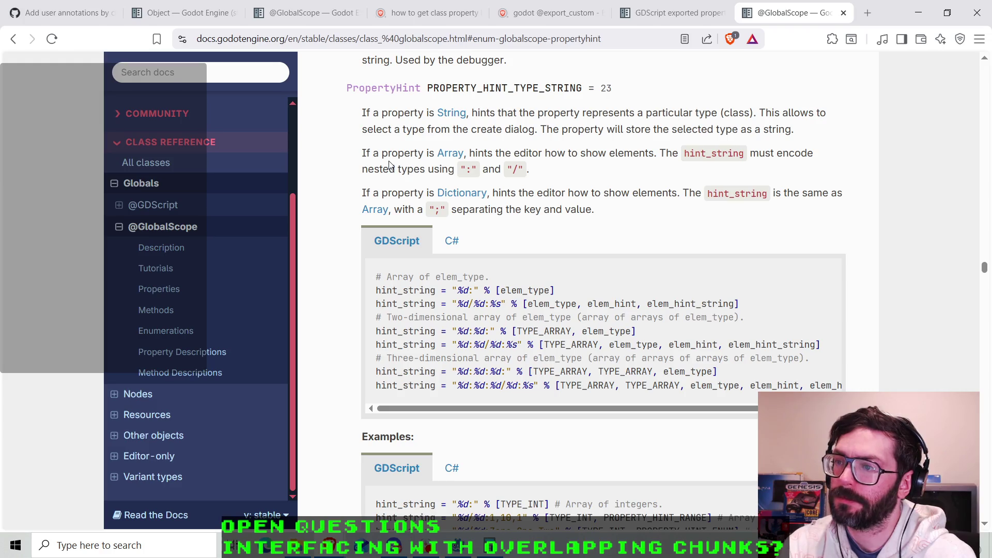
pyautogui.moveTo(389, 153); pyautogui.dragTo(408, 153)
pyautogui.click(408, 153)
pyautogui.moveTo(510, 153); pyautogui.dragTo(598, 153)
pyautogui.click(597, 153)
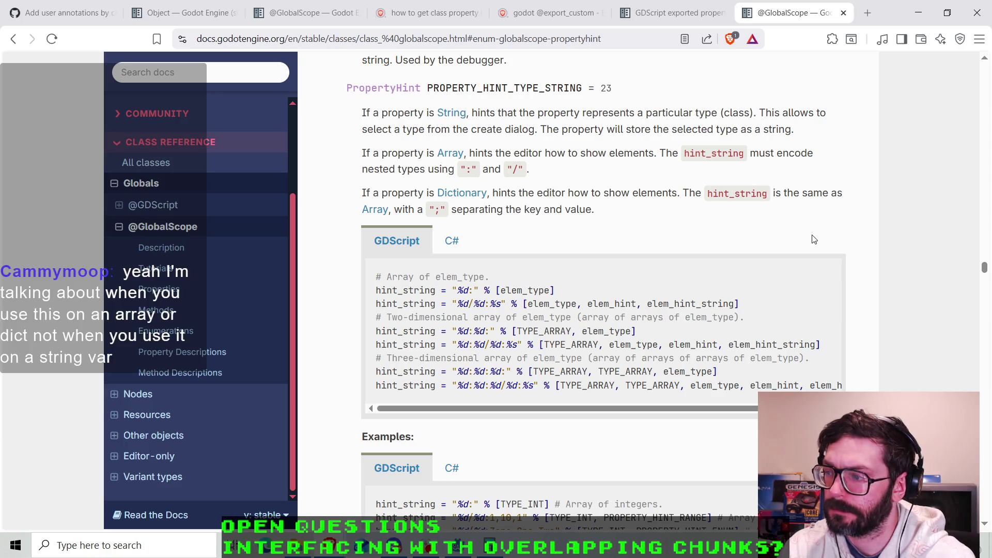
pyautogui.moveTo(525, 318); pyautogui.dragTo(644, 318)
pyautogui.click(563, 346)
pyautogui.moveTo(588, 346)
pyautogui.mouseDown()
pyautogui.moveTo(517, 345)
pyautogui.moveTo(588, 346)
pyautogui.moveTo(526, 345)
pyautogui.moveTo(543, 344)
pyautogui.mouseUp()
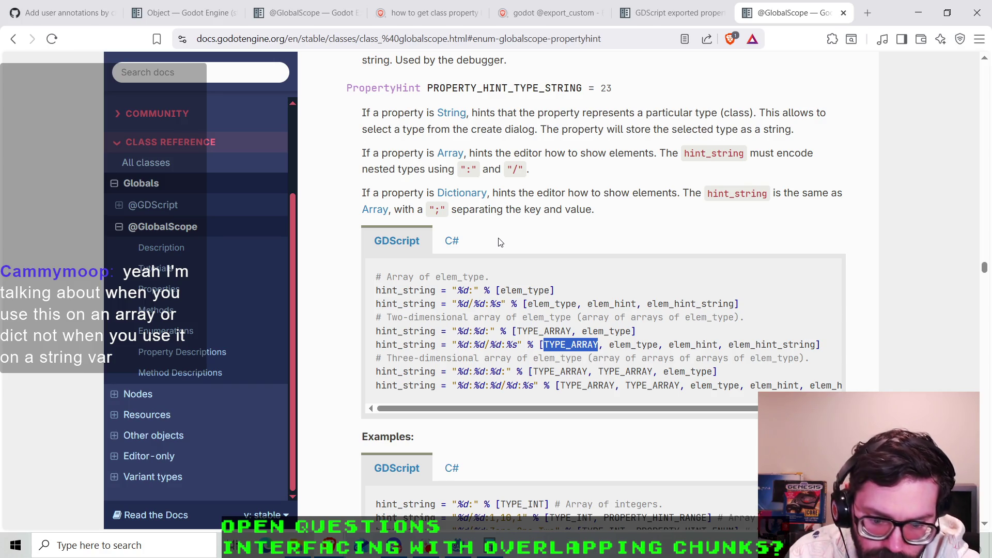
pyautogui.doubleClick(606, 89)
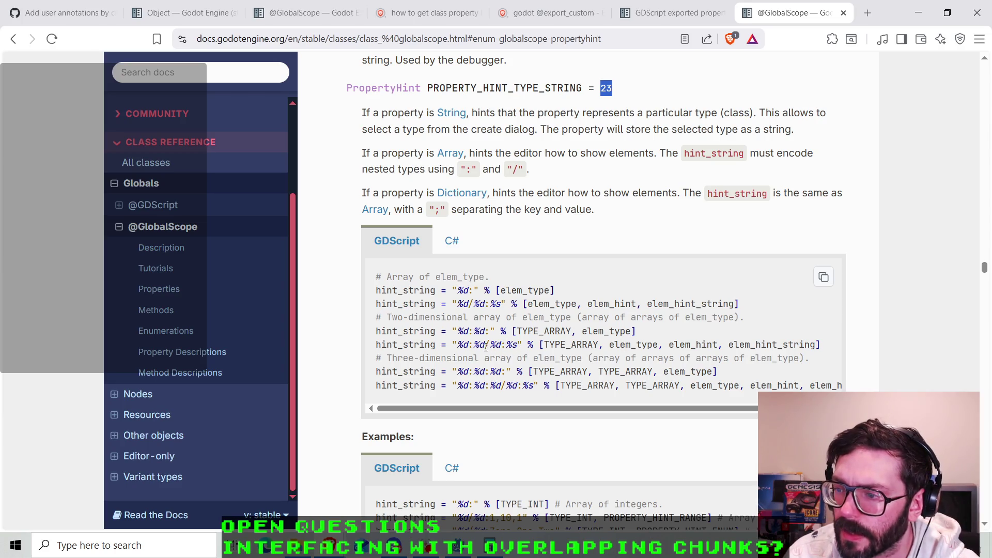
pyautogui.click(486, 345)
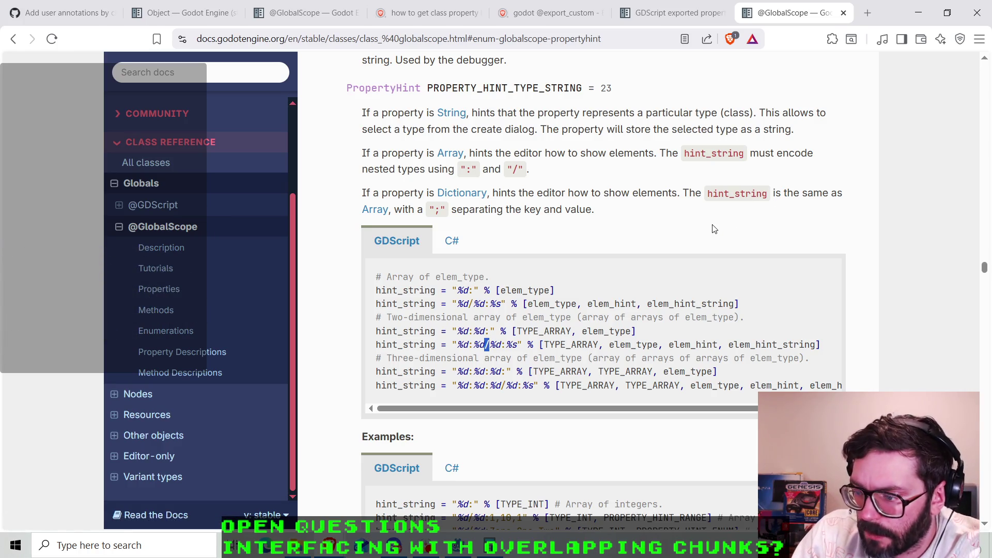
pyautogui.scroll(-1, 809, 221)
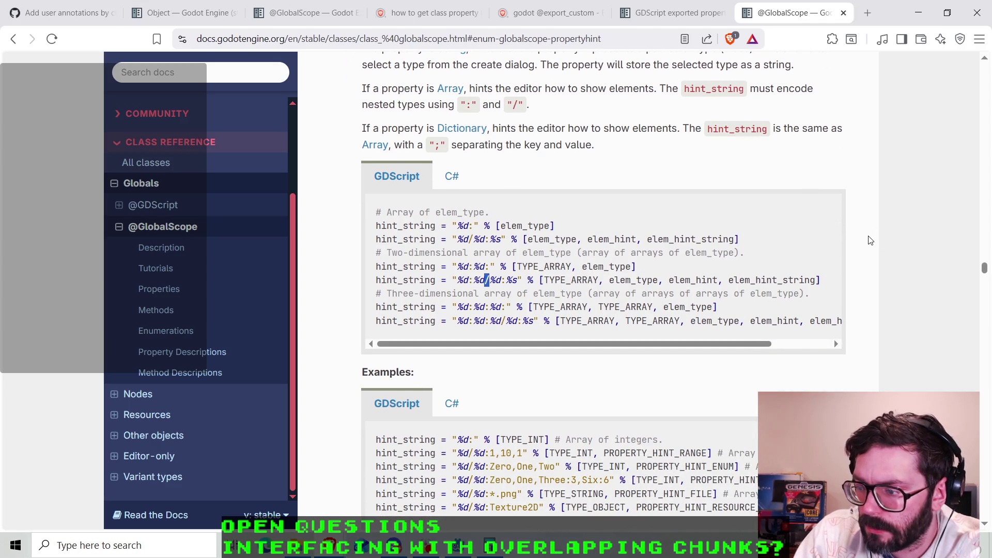
pyautogui.scroll(-2, 871, 240)
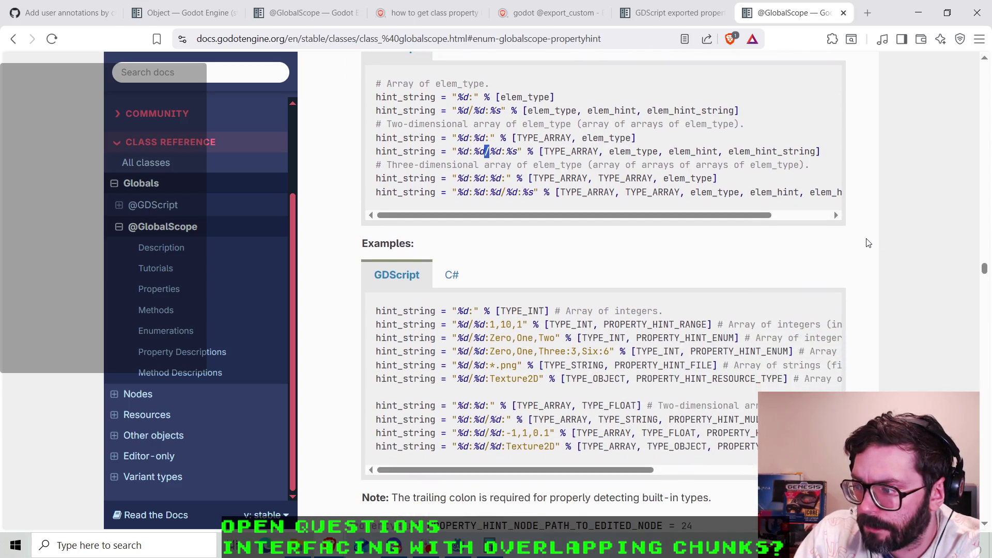
pyautogui.moveTo(599, 471)
pyautogui.mouseDown()
pyautogui.moveTo(694, 467)
pyautogui.moveTo(585, 469)
pyautogui.mouseUp()
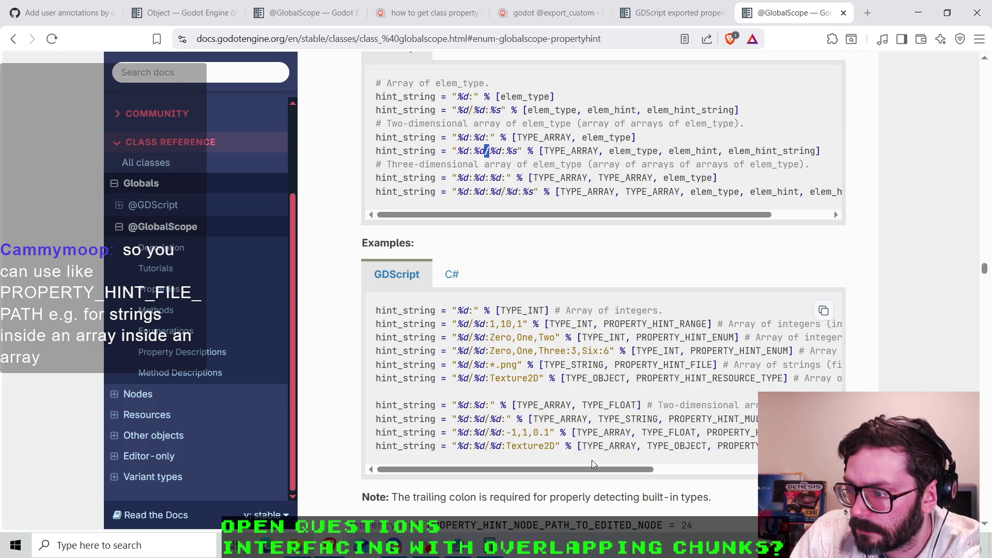
pyautogui.moveTo(593, 469)
pyautogui.mouseDown()
pyautogui.moveTo(644, 469)
pyautogui.moveTo(586, 471)
pyautogui.mouseUp()
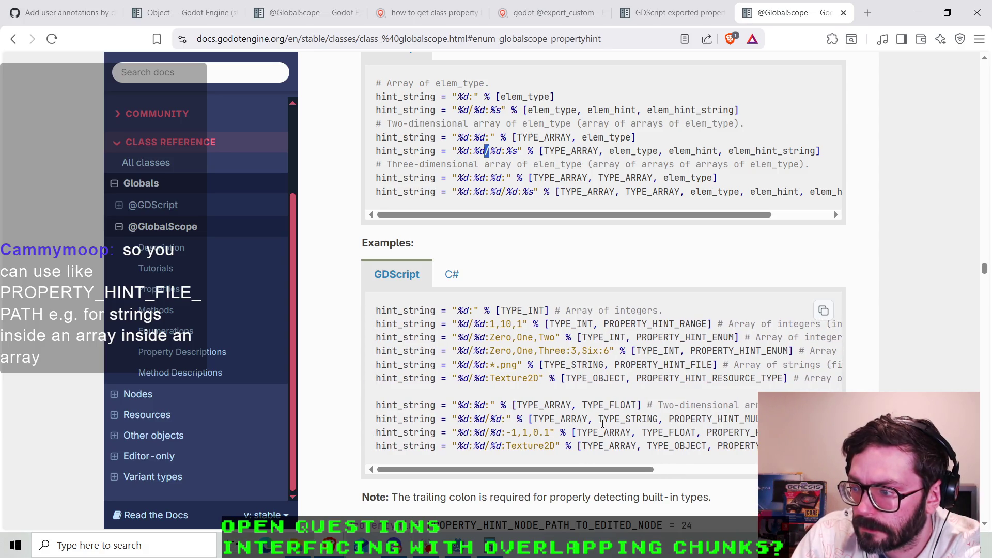
pyautogui.scroll(3, 603, 424)
pyautogui.scroll(-1, 640, 420)
pyautogui.scroll(3, 640, 420)
pyautogui.scroll(-1, 640, 420)
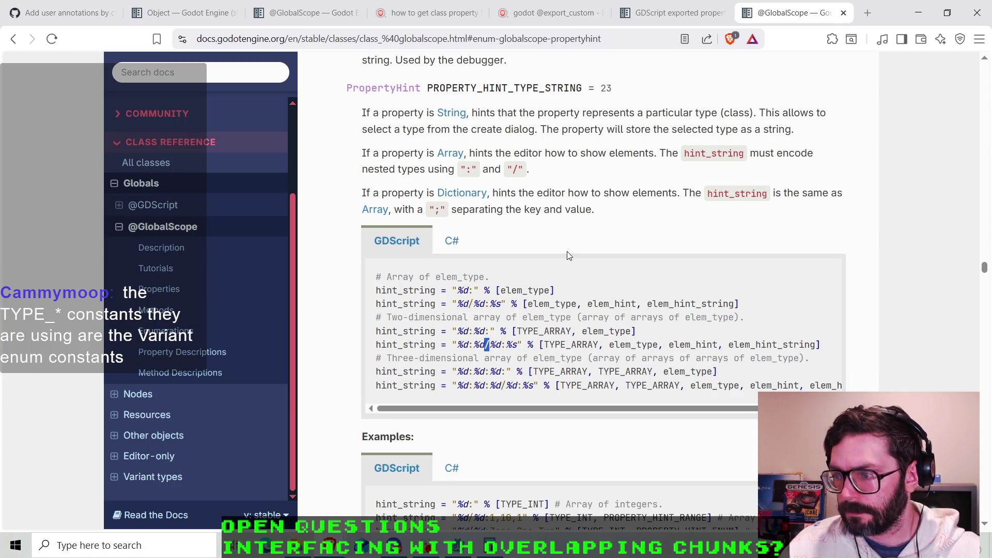
pyautogui.moveTo(591, 284)
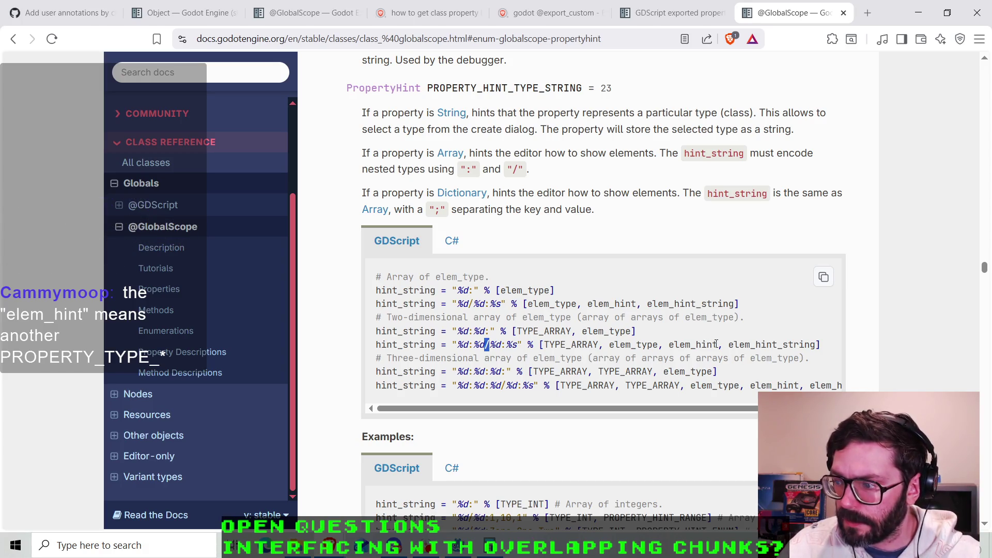
pyautogui.moveTo(718, 345); pyautogui.dragTo(681, 344)
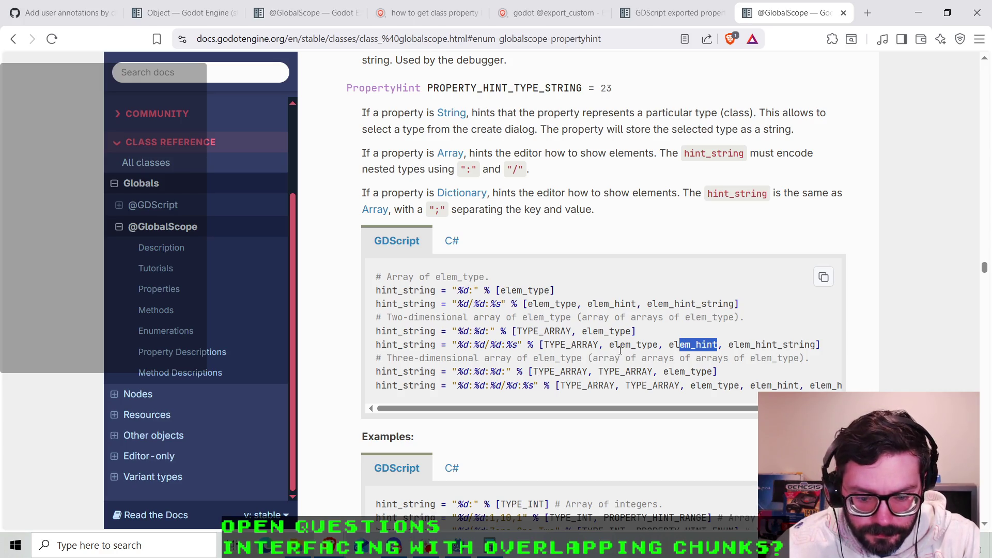
pyautogui.click(646, 345)
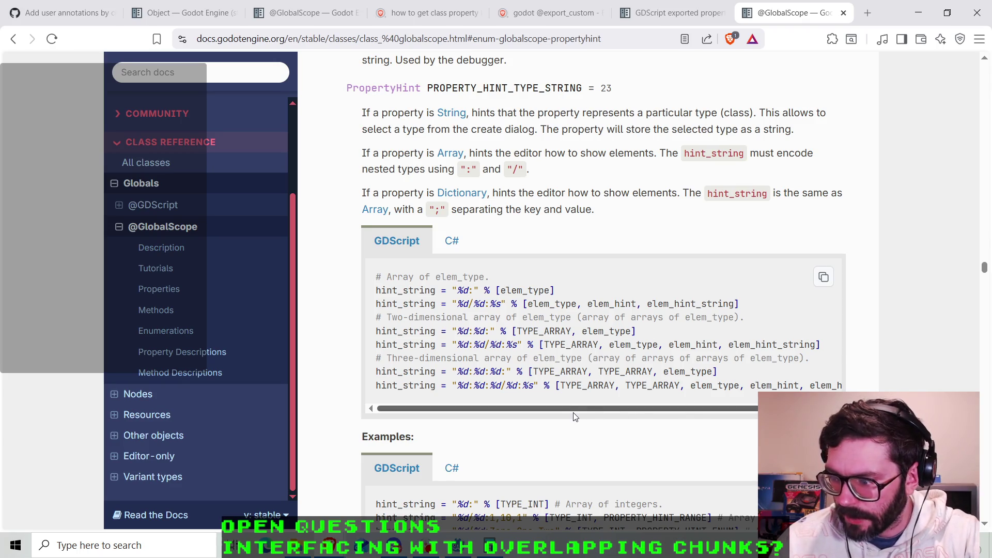
pyautogui.moveTo(567, 414)
pyautogui.mouseDown()
pyautogui.moveTo(648, 412)
pyautogui.moveTo(562, 410)
pyautogui.mouseUp()
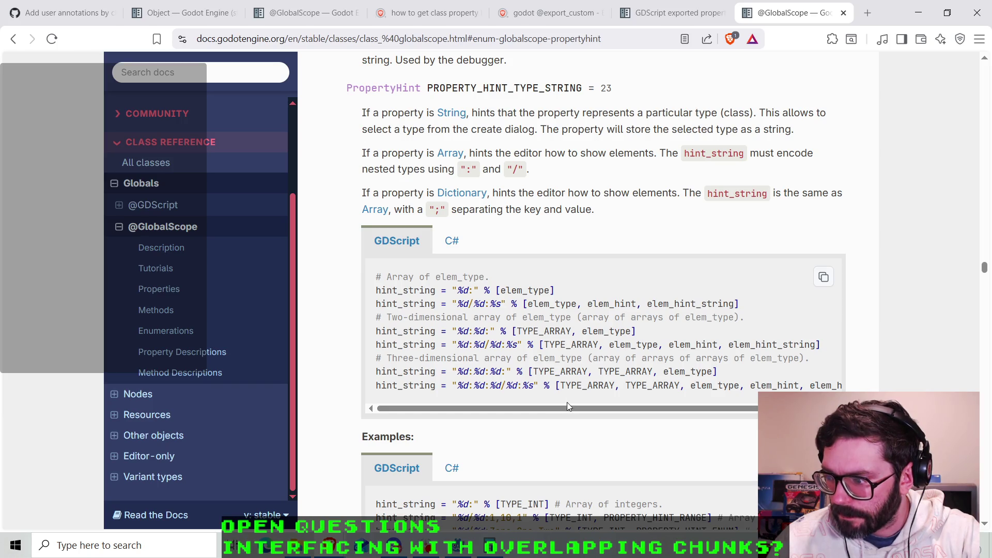
pyautogui.moveTo(559, 413)
pyautogui.mouseDown()
pyautogui.moveTo(605, 412)
pyautogui.moveTo(559, 412)
pyautogui.mouseUp()
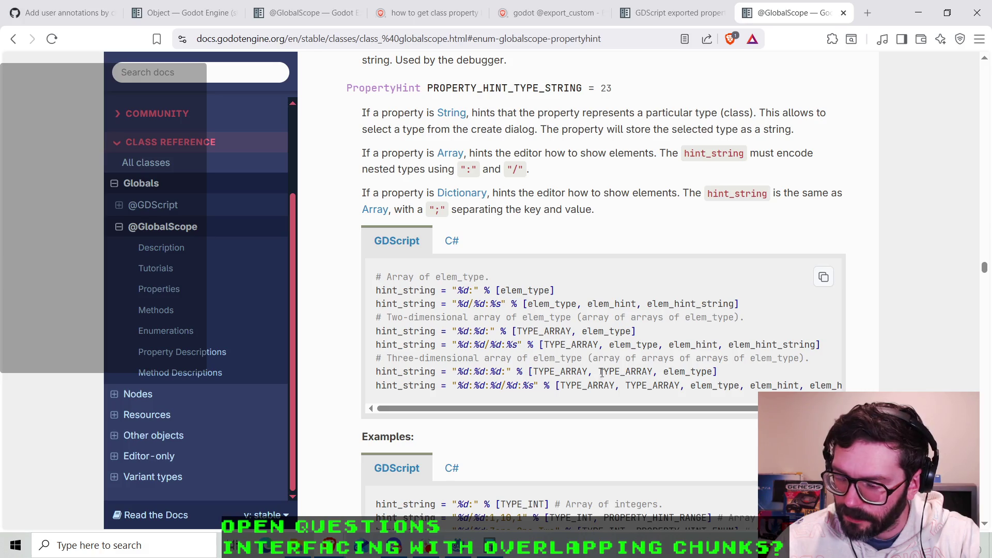
pyautogui.moveTo(547, 408)
pyautogui.mouseDown()
pyautogui.moveTo(637, 408)
pyautogui.moveTo(529, 409)
pyautogui.mouseUp()
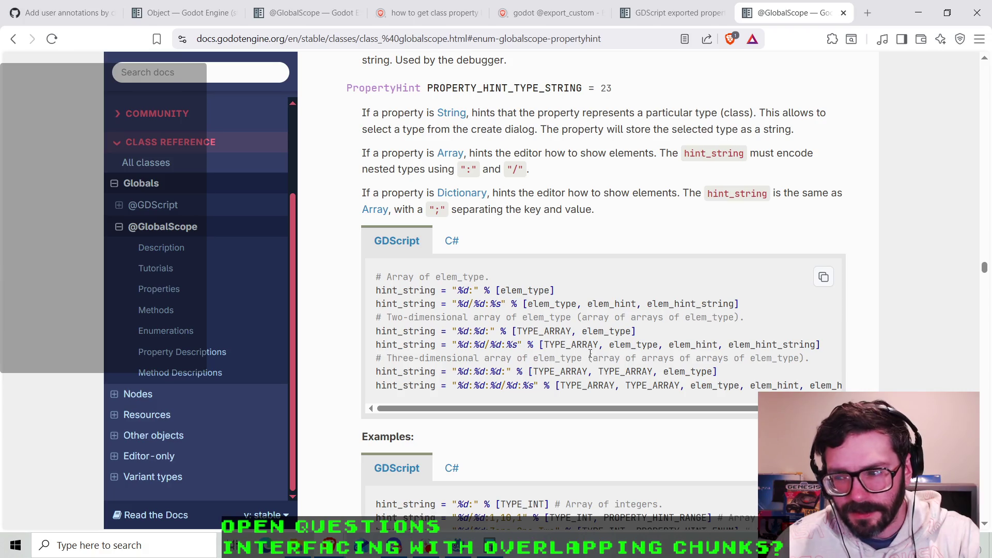
pyautogui.doubleClick(568, 344)
pyautogui.moveTo(612, 344); pyautogui.dragTo(813, 344)
pyautogui.click(766, 344)
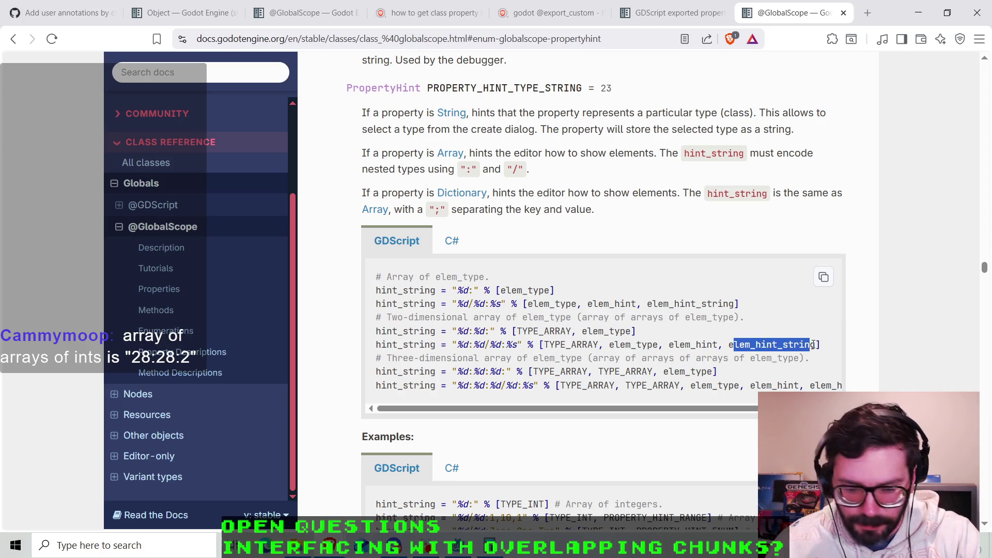
pyautogui.click(810, 345)
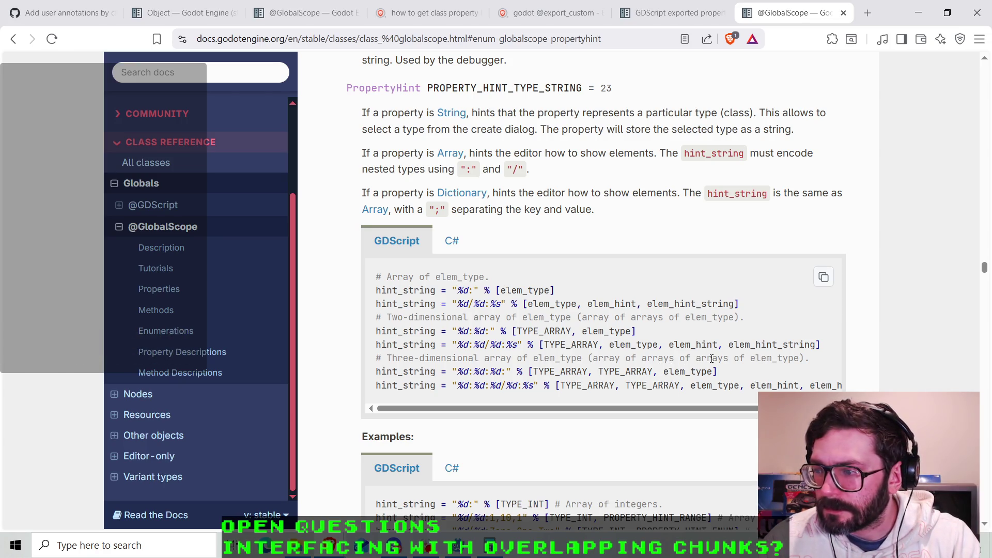
pyautogui.scroll(1, 703, 360)
# - Open the TYPE_STRING hint's Array link in a new tab and switch to it
pyautogui.scroll(1, 699, 359)
pyautogui.scroll(-2, 705, 348)
pyautogui.scroll(-1, 839, 323)
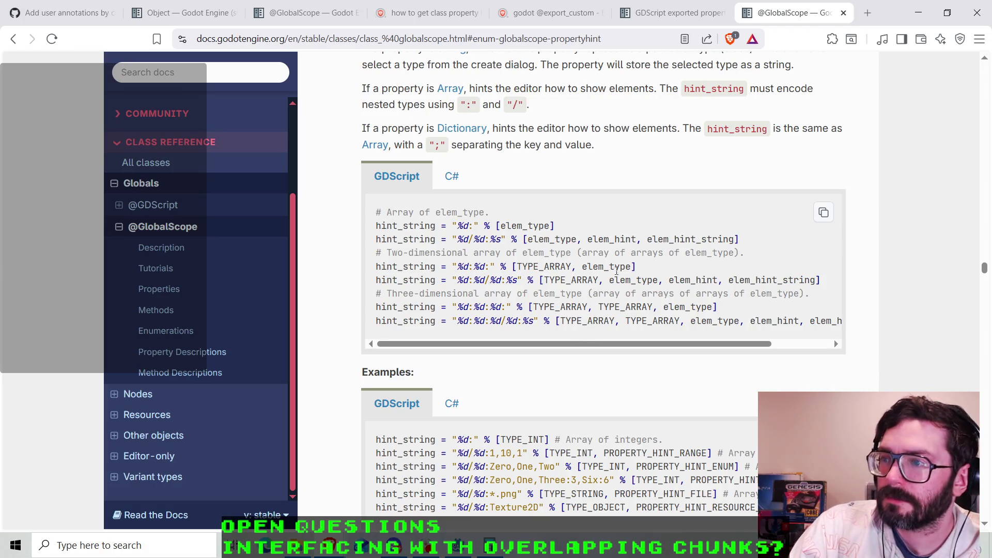
pyautogui.scroll(3, 560, 250)
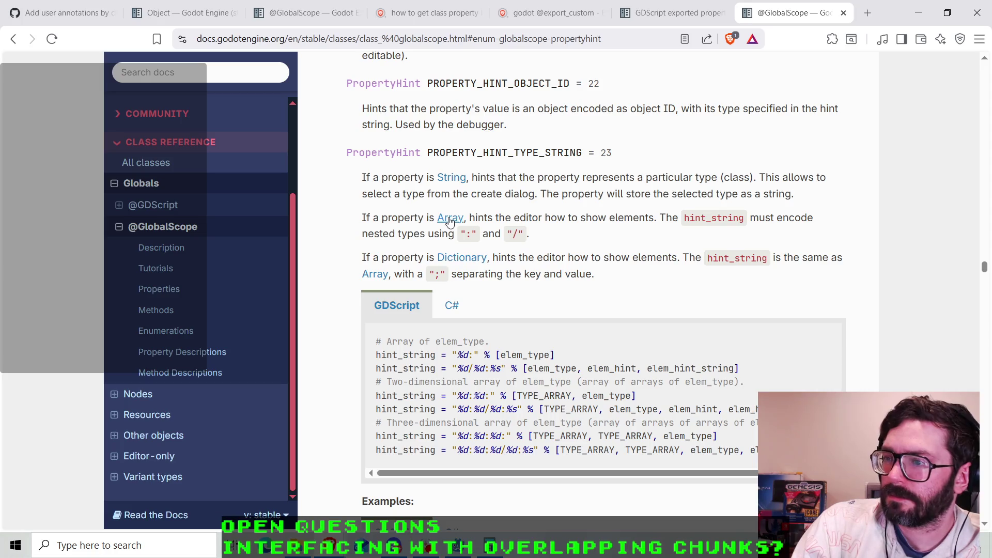
pyautogui.rightClick(449, 221)
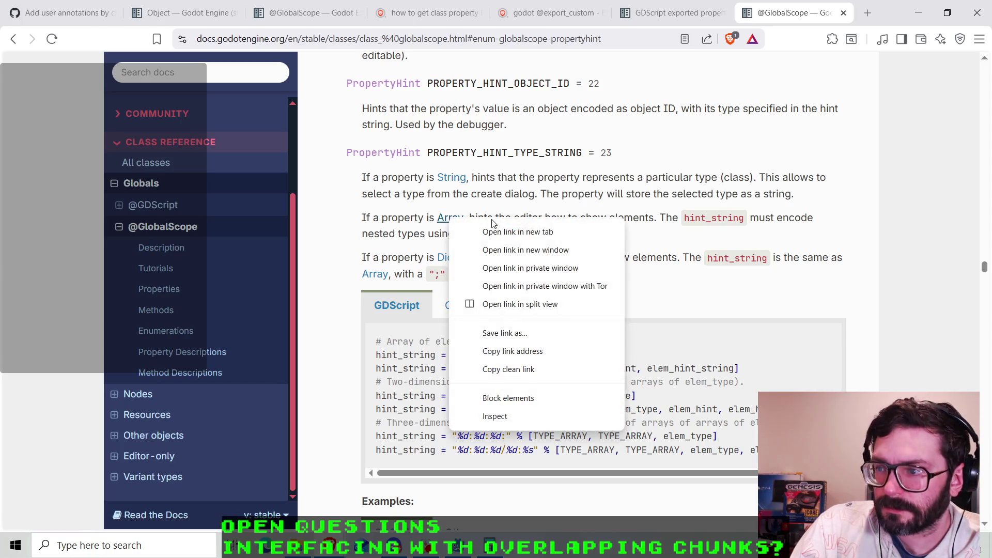
pyautogui.click(506, 230)
pyautogui.hotkey('ctrl', 'Tab')
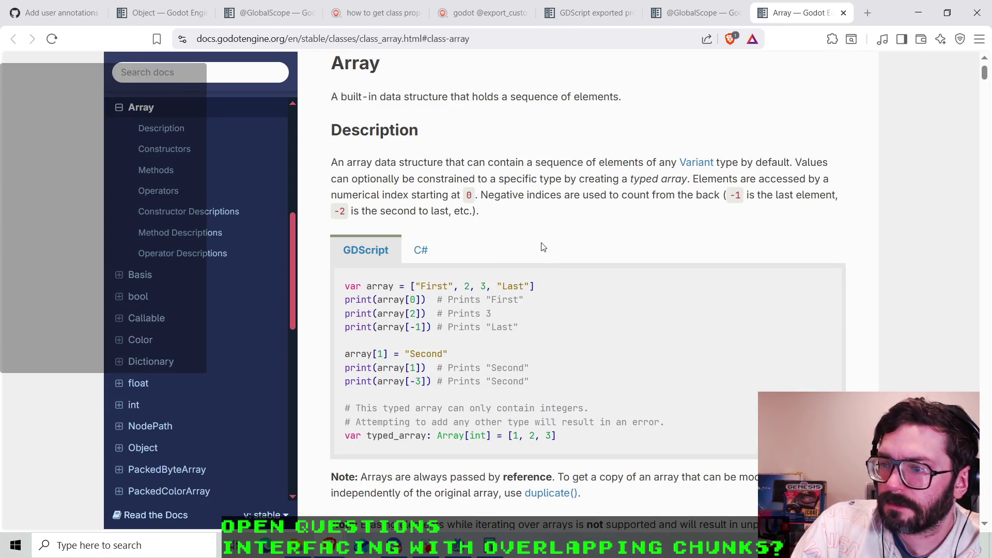
# - Search the web for 'variant godot'
pyautogui.scroll(-8, 541, 247)
pyautogui.scroll(-7, 540, 247)
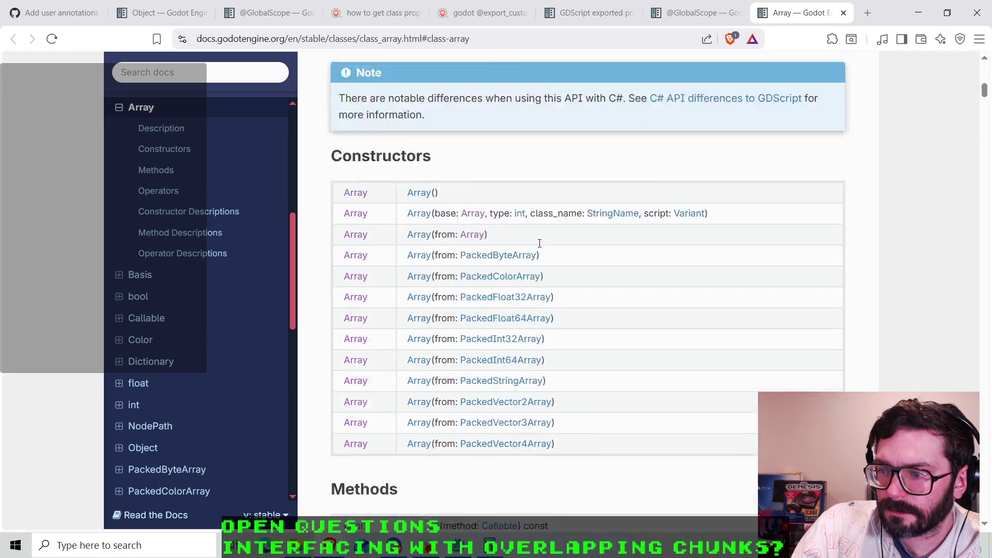
pyautogui.scroll(2, 541, 247)
pyautogui.scroll(7, 540, 247)
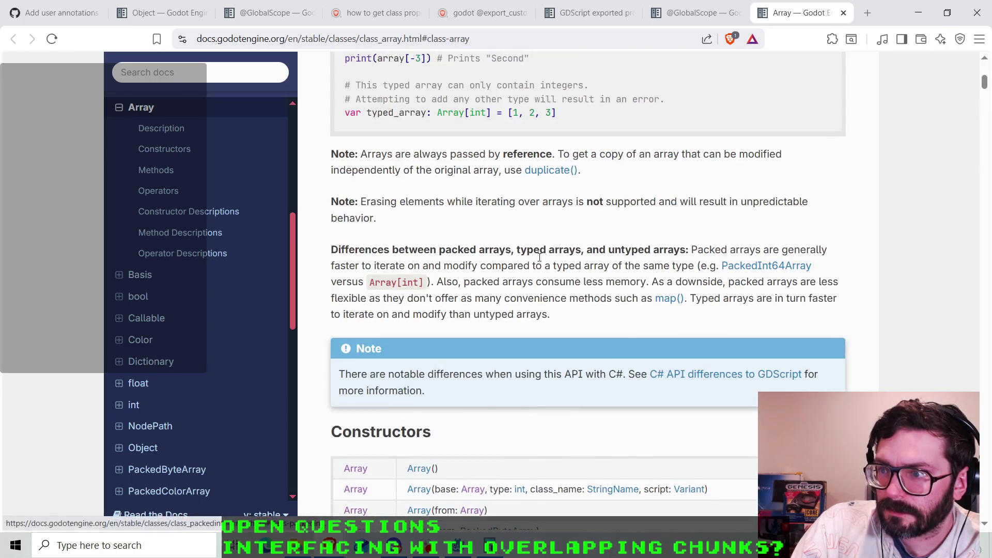
pyautogui.click(469, 40)
pyautogui.write('variant godot')
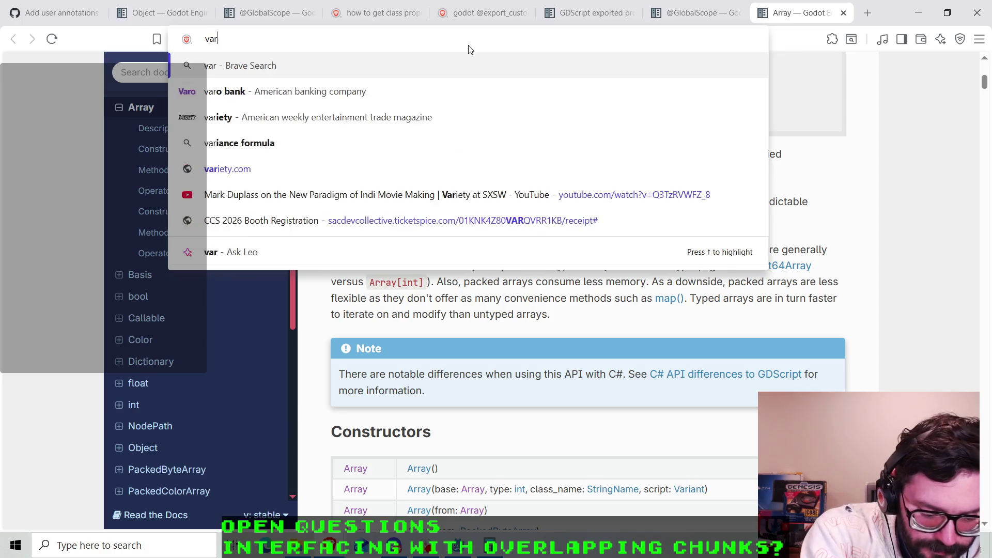
pyautogui.press('Return')
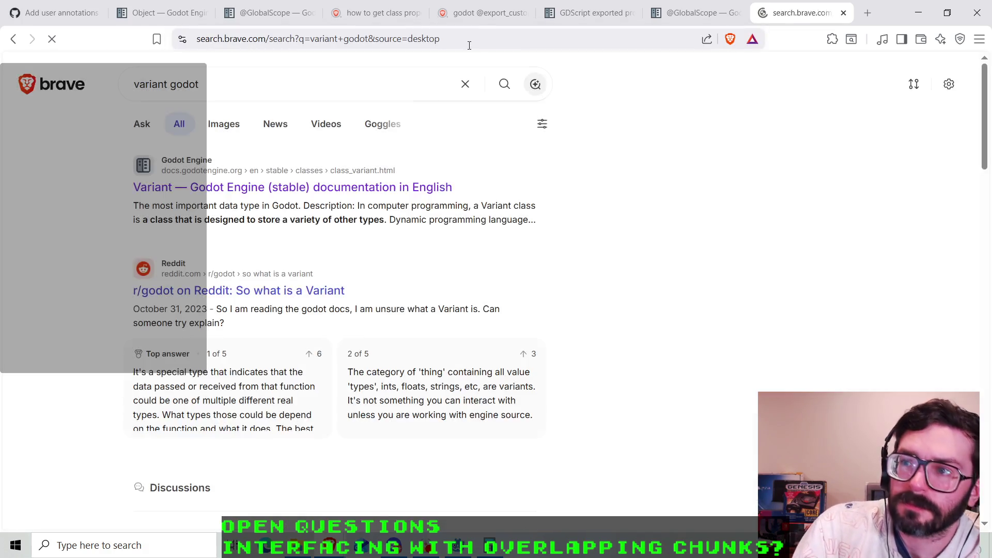
# - Open the Variant result and read down to the typeof() and Variant.Type explanation
pyautogui.click(179, 187)
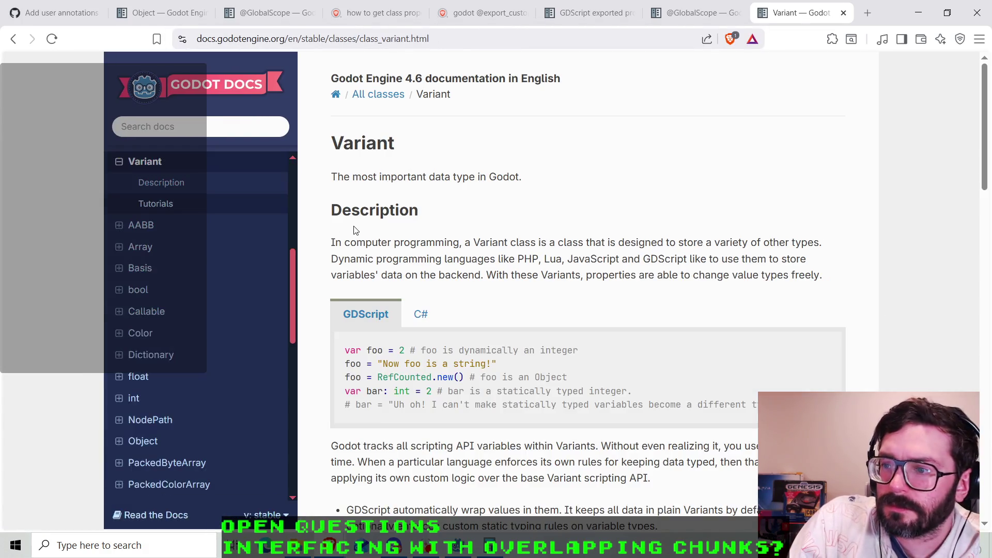
pyautogui.scroll(-15, 374, 221)
pyautogui.scroll(-10, 374, 221)
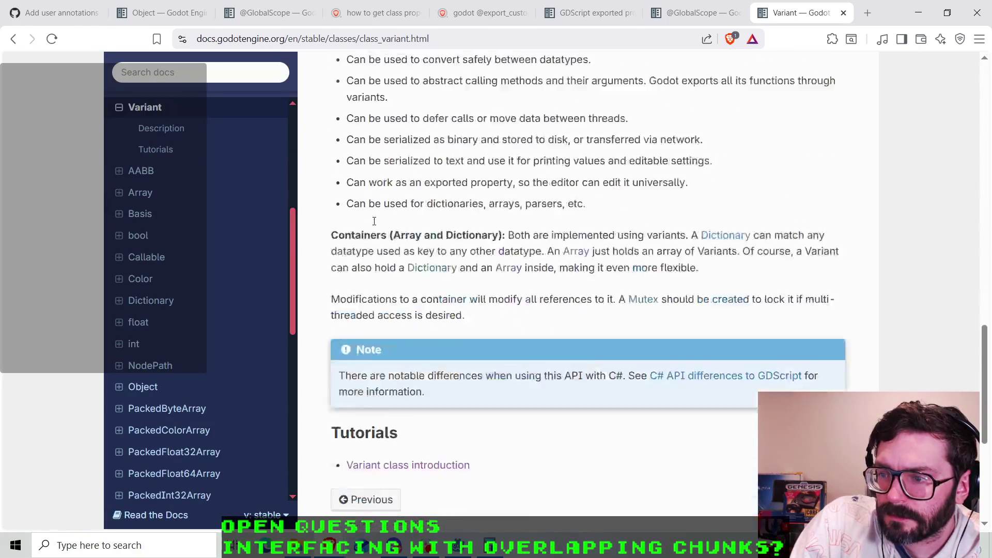
pyautogui.scroll(8, 472, 232)
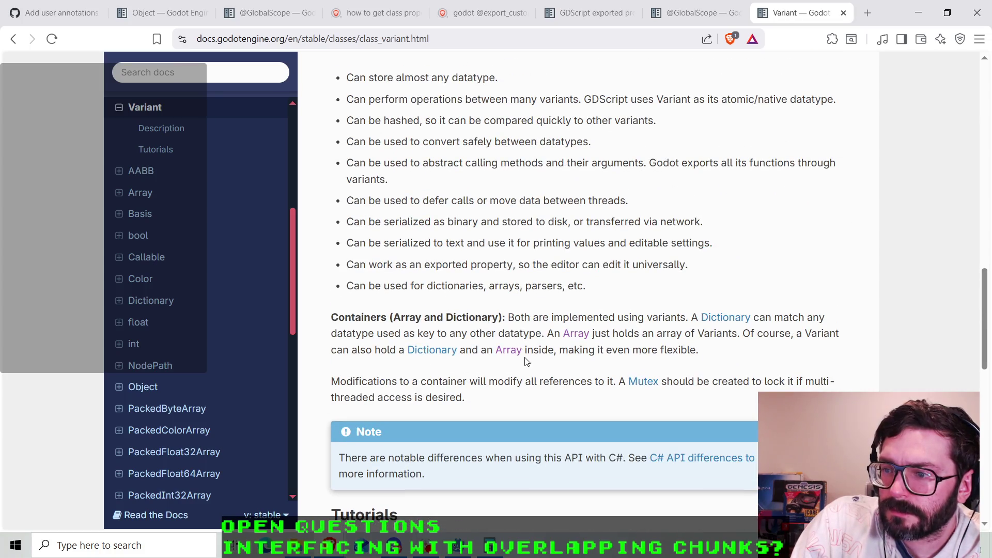
pyautogui.scroll(8, 526, 395)
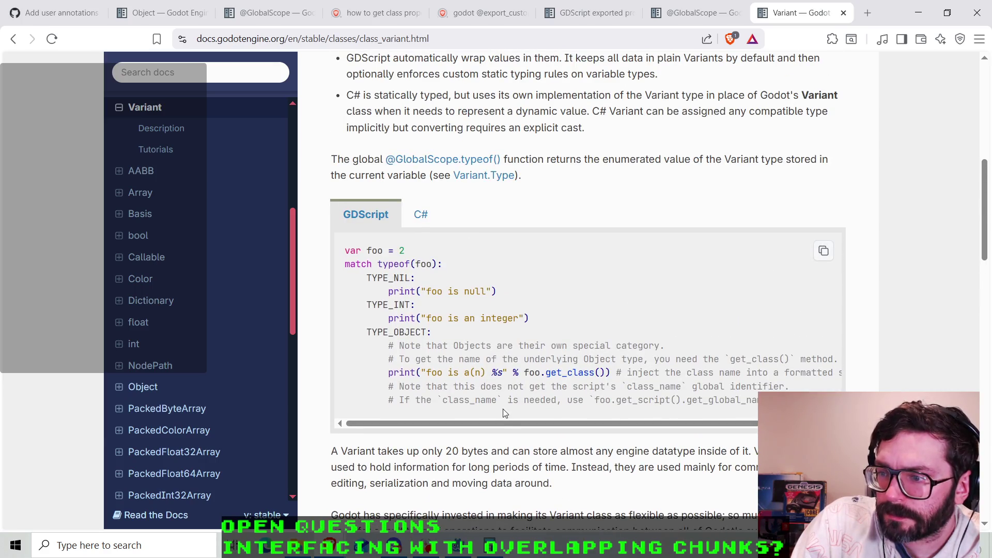
pyautogui.moveTo(495, 421); pyautogui.dragTo(483, 421)
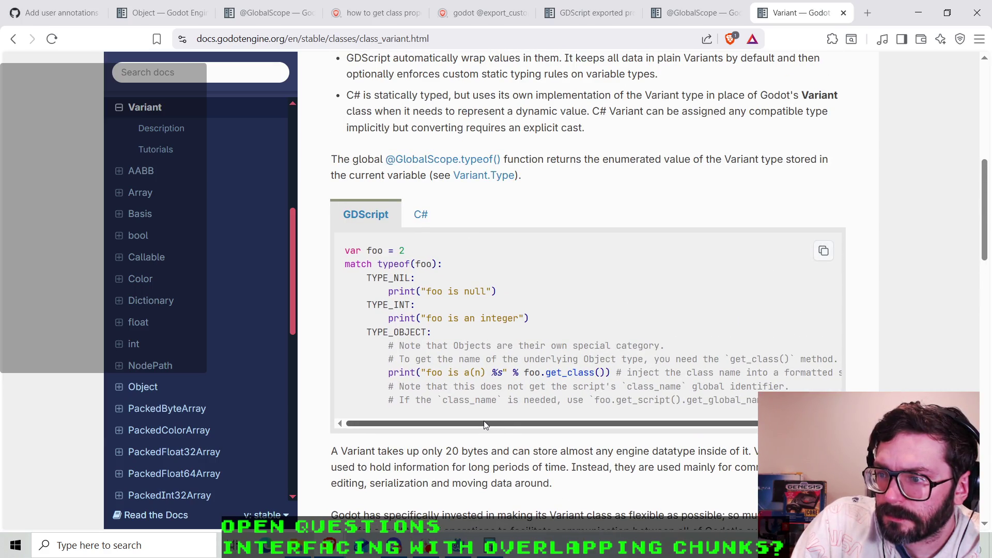
pyautogui.hscroll(1, 478, 408)
pyautogui.hscroll(-1, 475, 398)
pyautogui.scroll(1, 471, 389)
pyautogui.scroll(3, 471, 390)
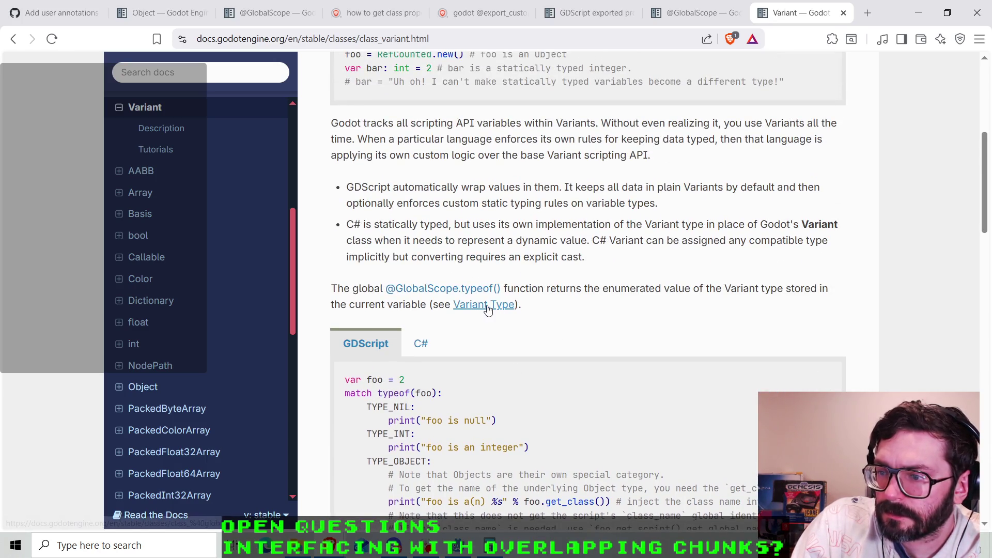
# - Open the Variant.Type enum and scroll through type numbers such as TYPE_INT = 2 and TYPE_ARRAY = 28
pyautogui.click(487, 306)
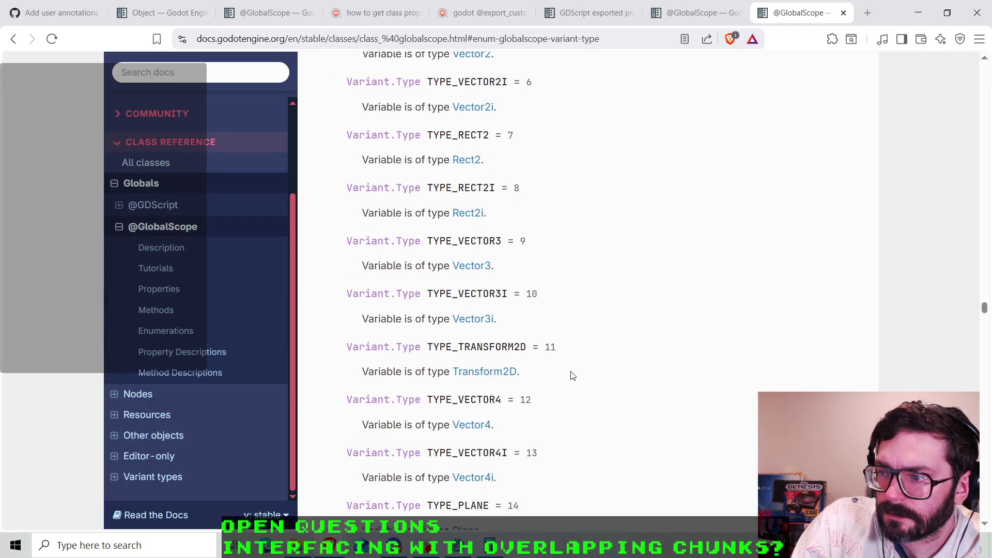
pyautogui.scroll(-3, 558, 373)
pyautogui.scroll(7, 555, 370)
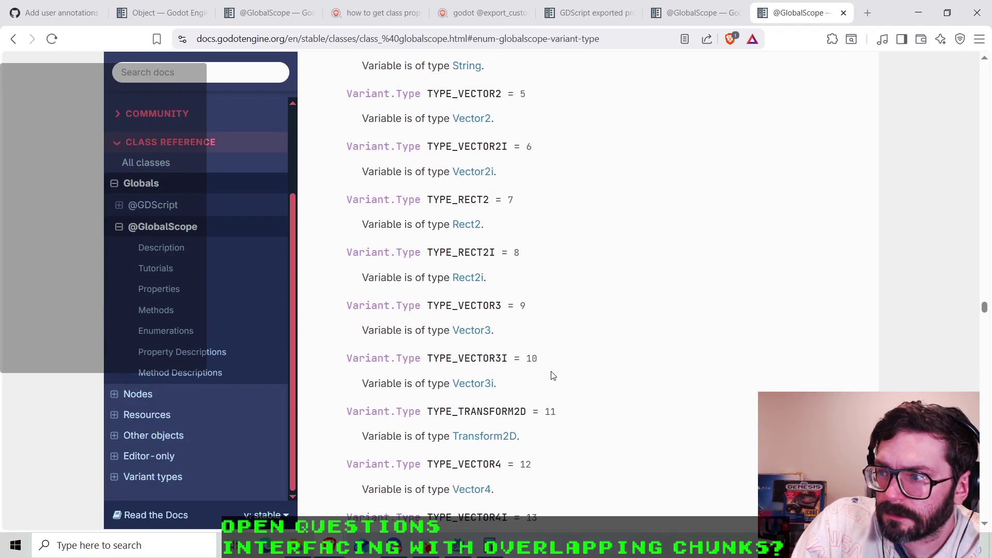
pyautogui.moveTo(381, 89); pyautogui.dragTo(407, 90)
pyautogui.scroll(-10, 589, 354)
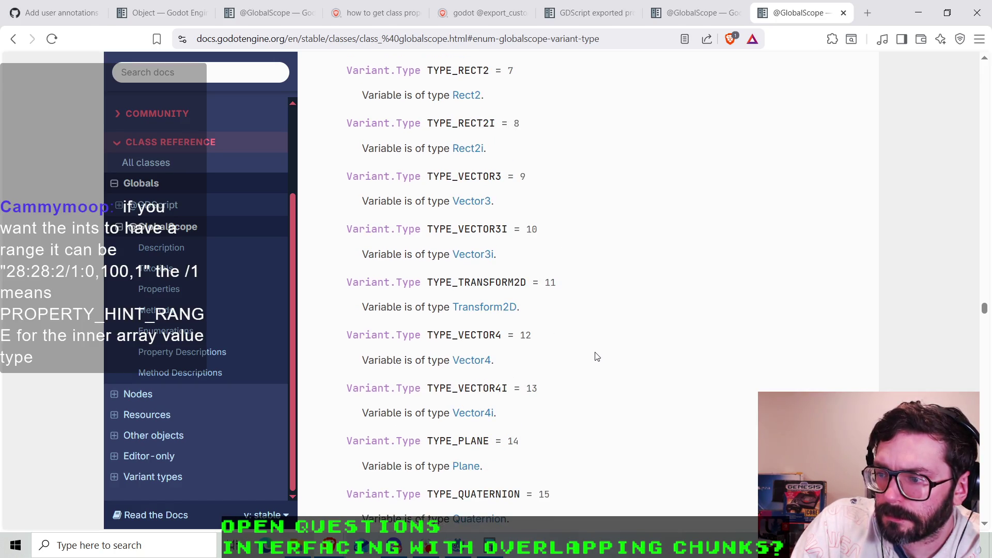
pyautogui.scroll(-10, 598, 356)
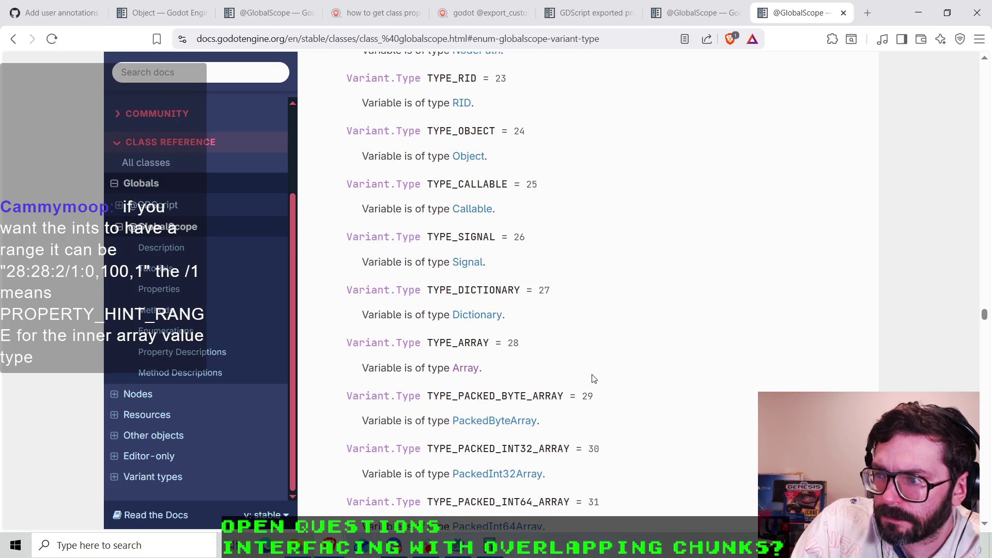
pyautogui.scroll(-6, 595, 379)
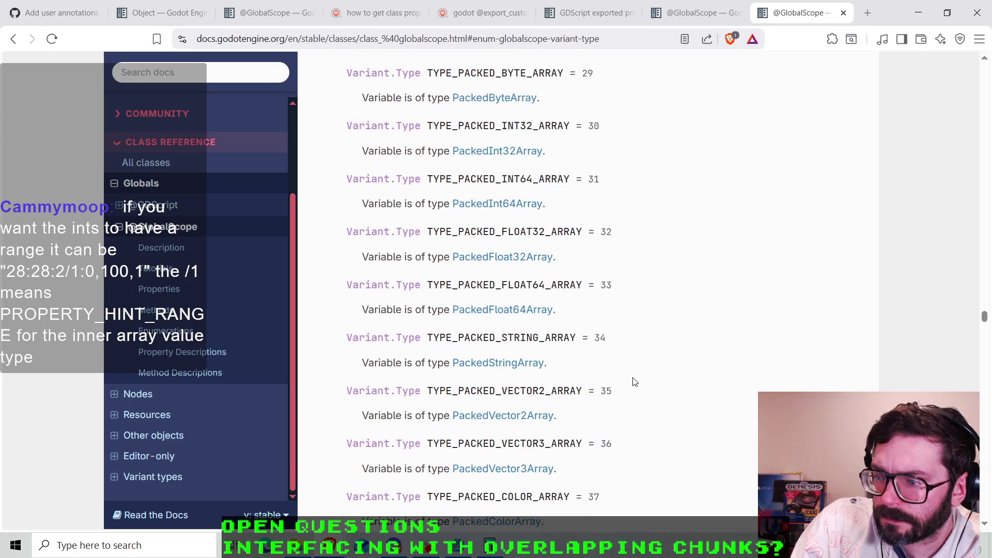
pyautogui.scroll(-6, 635, 382)
# - Scroll back up the enum and return to the PROPERTY_HINT_TYPE_STRING tab
pyautogui.scroll(20, 634, 382)
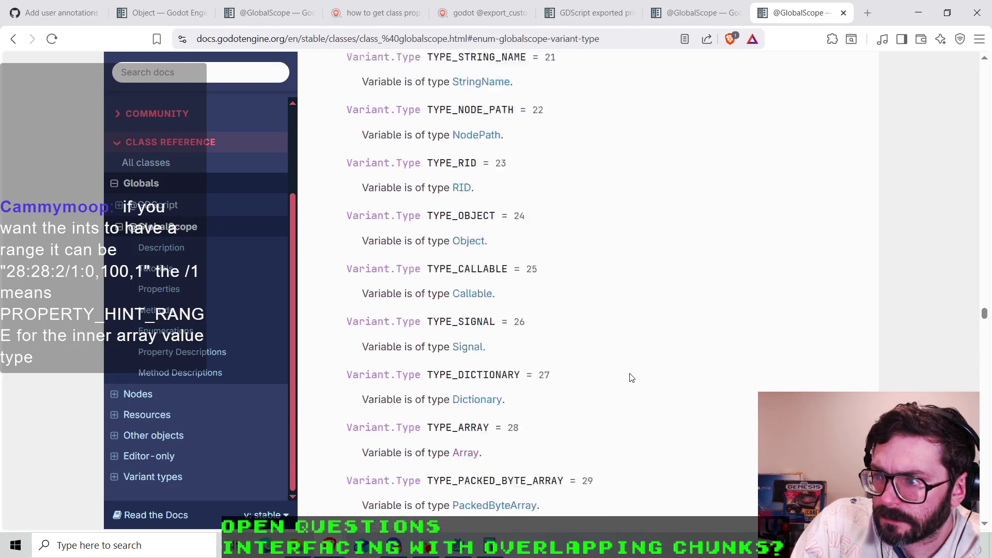
pyautogui.scroll(6, 631, 378)
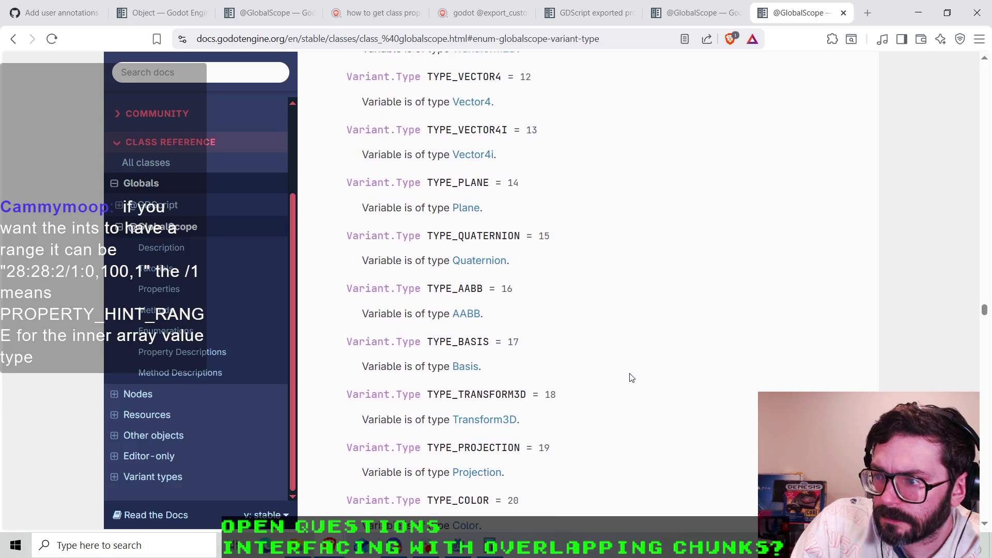
pyautogui.scroll(8, 631, 378)
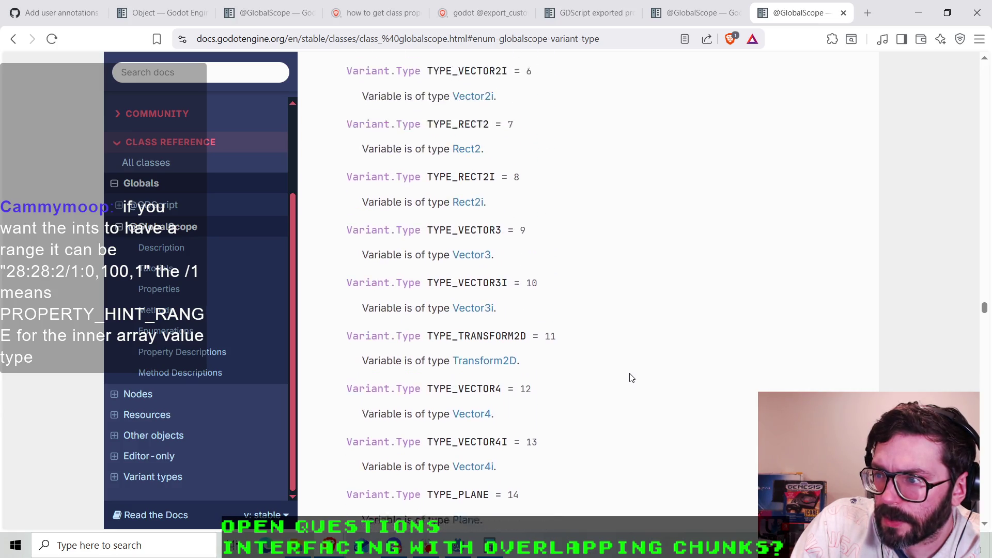
pyautogui.scroll(2, 632, 378)
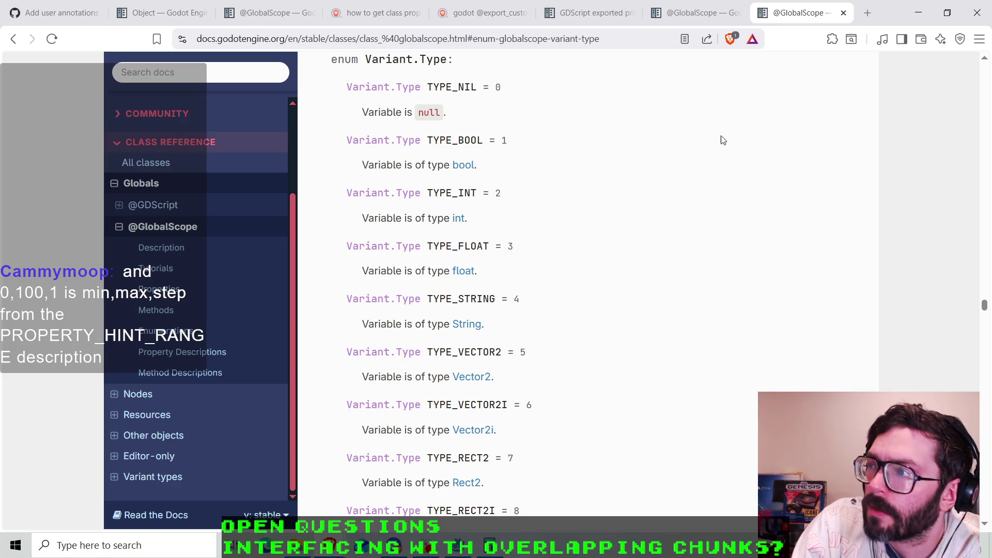
pyautogui.click(681, 13)
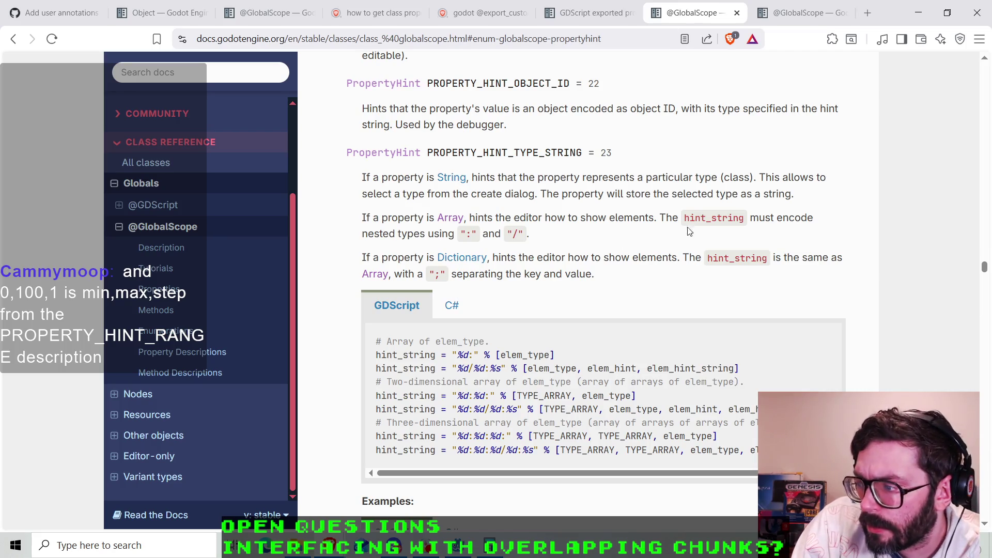
pyautogui.scroll(-1, 796, 236)
pyautogui.moveTo(630, 413)
pyautogui.mouseDown()
pyautogui.moveTo(693, 414)
pyautogui.moveTo(632, 413)
pyautogui.mouseUp()
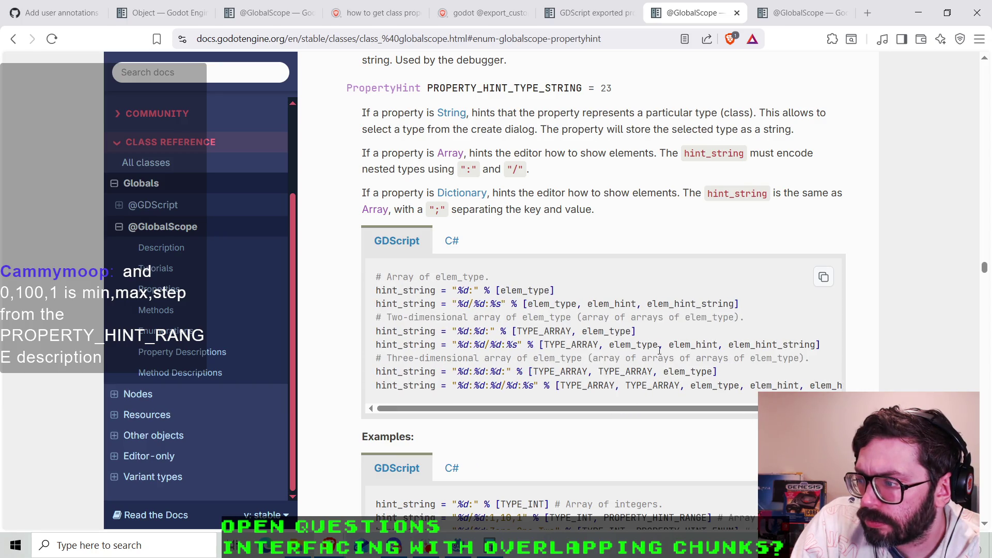
pyautogui.scroll(-1, 827, 330)
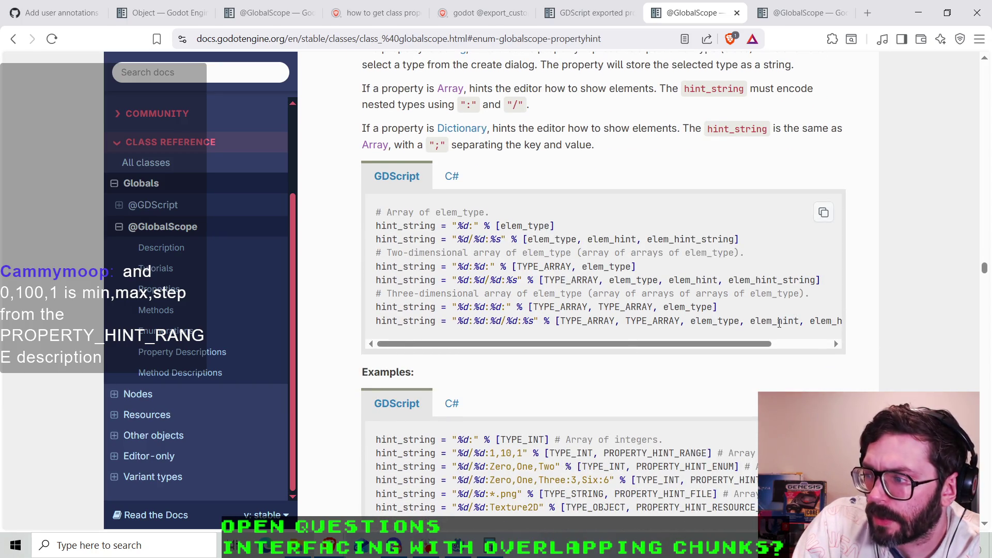
pyautogui.moveTo(798, 324); pyautogui.dragTo(749, 323)
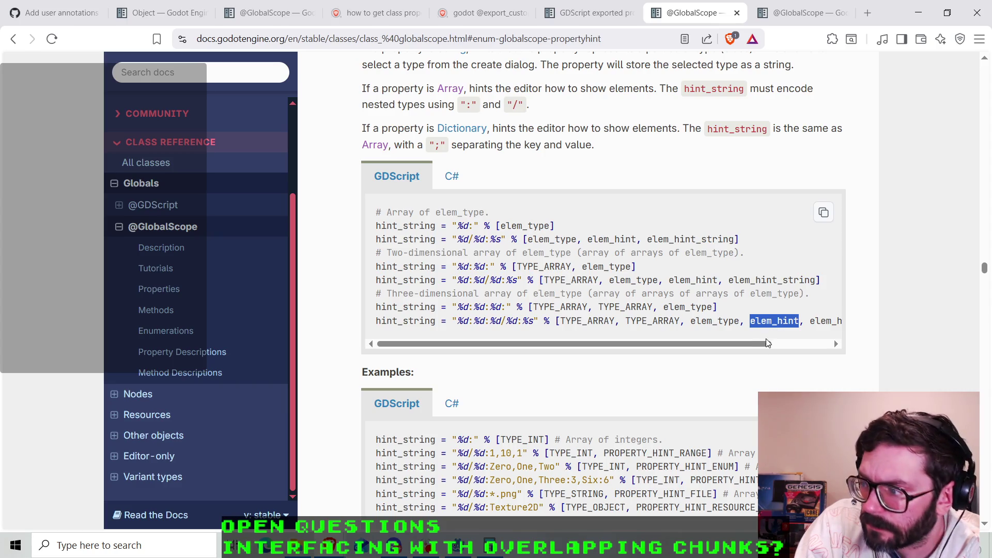
pyautogui.moveTo(760, 348)
pyautogui.mouseDown()
pyautogui.moveTo(803, 343)
pyautogui.moveTo(759, 347)
pyautogui.mouseUp()
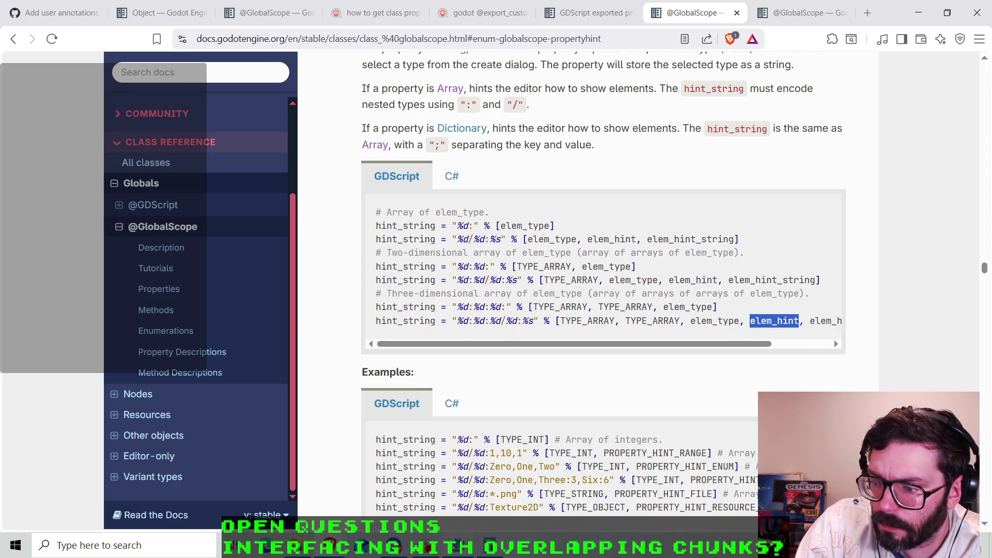
# - Replace the 'array type' hint string on line 11 with '28:28:4' and confirm the Inspector shows Array[Array]
pyautogui.moveTo(455, 547)
pyautogui.click(471, 492)
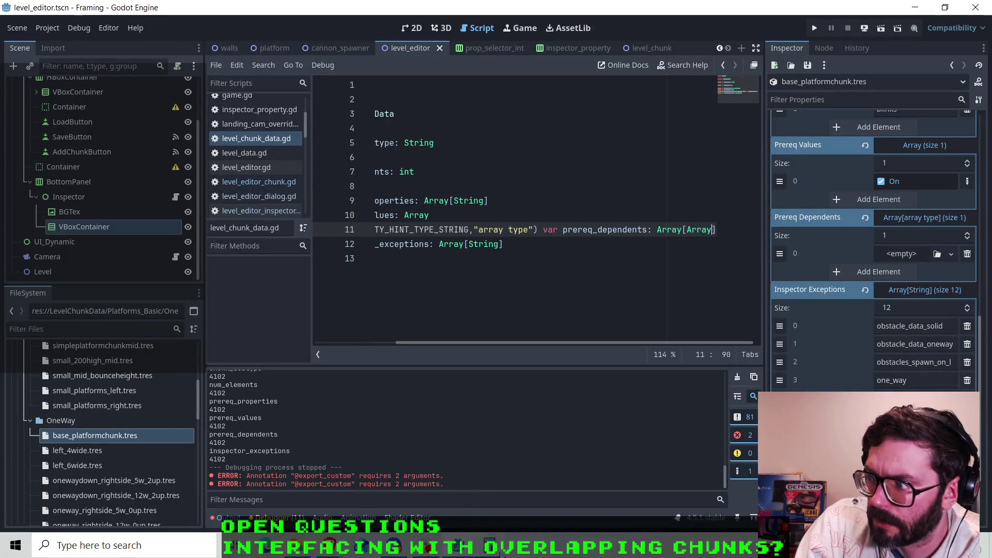
pyautogui.moveTo(529, 228); pyautogui.dragTo(479, 229)
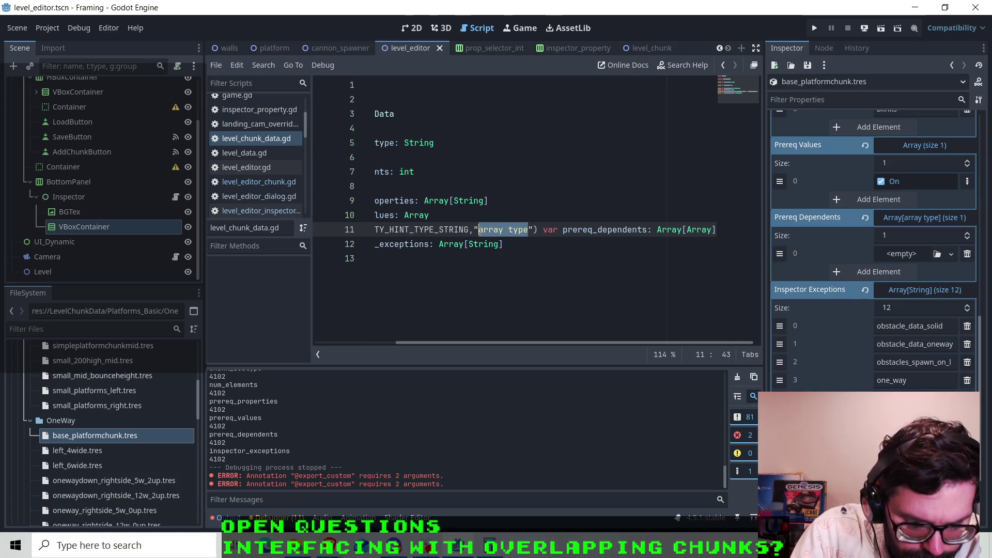
pyautogui.write('28:28')
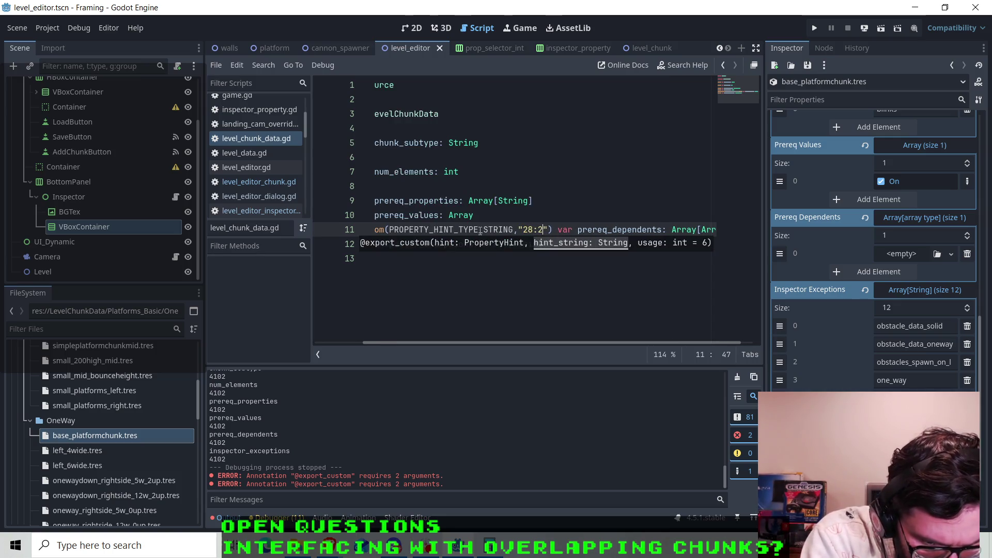
pyautogui.write(':4')
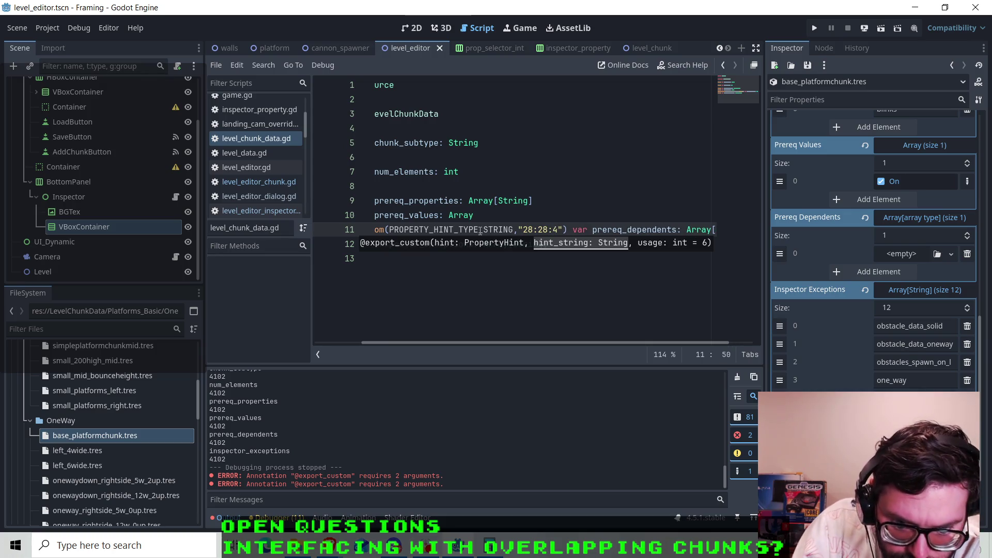
pyautogui.click(515, 230)
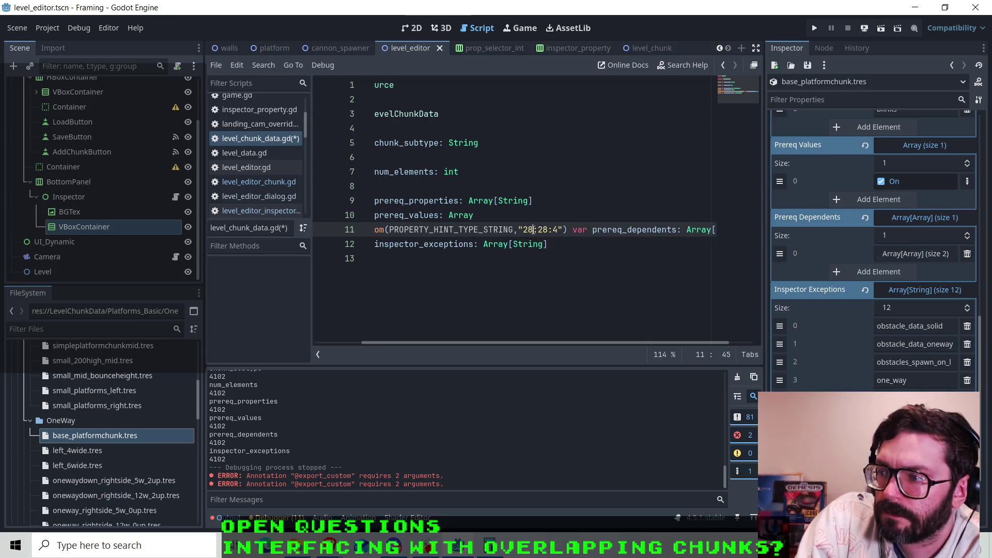
pyautogui.press('Down')
pyautogui.press('Down')
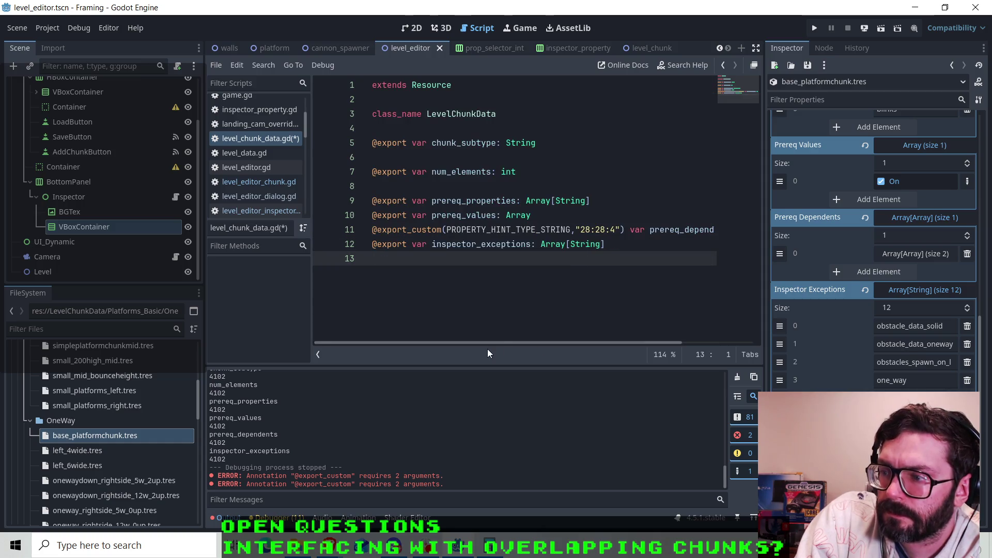
pyautogui.moveTo(504, 342); pyautogui.dragTo(596, 346)
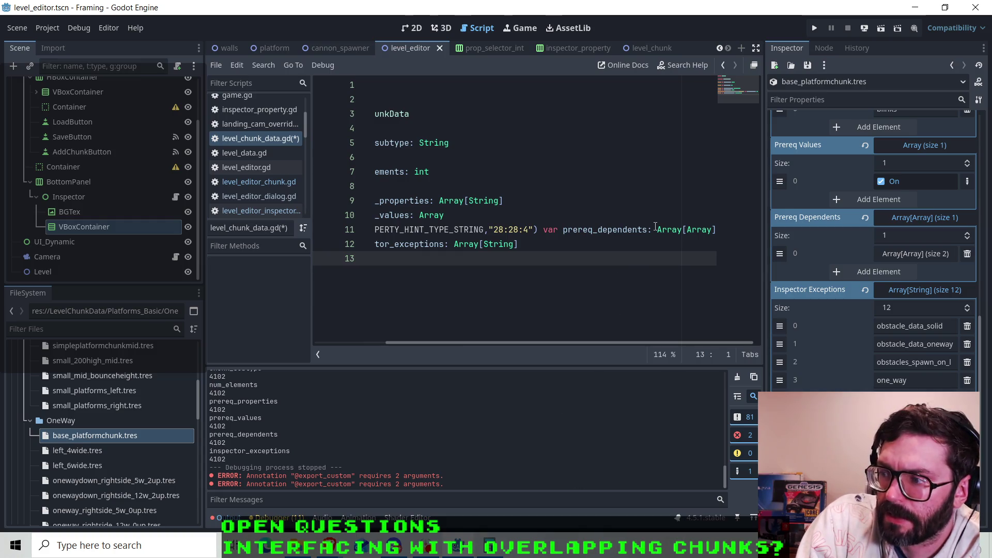
pyautogui.moveTo(654, 230); pyautogui.dragTo(717, 229)
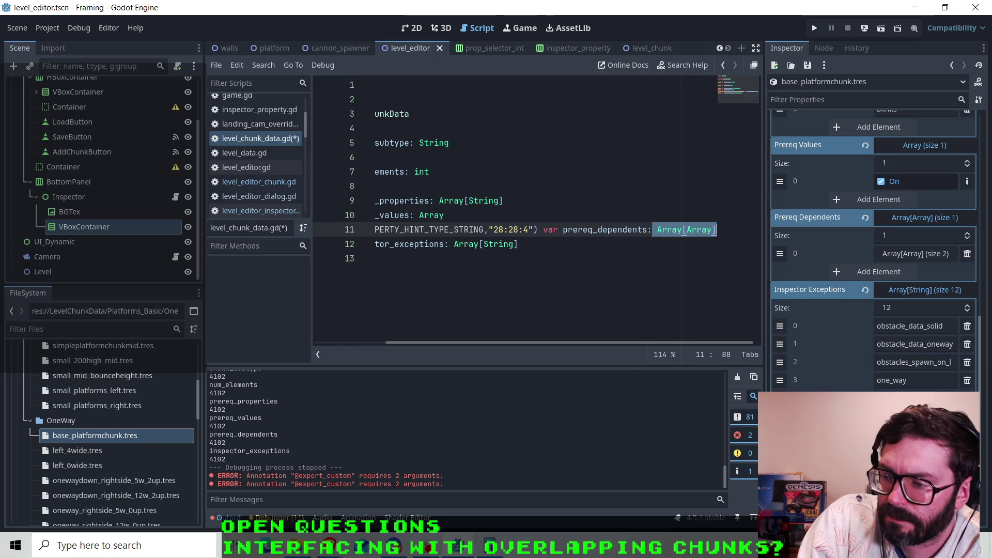
pyautogui.hotkey('alt', 'Tab')
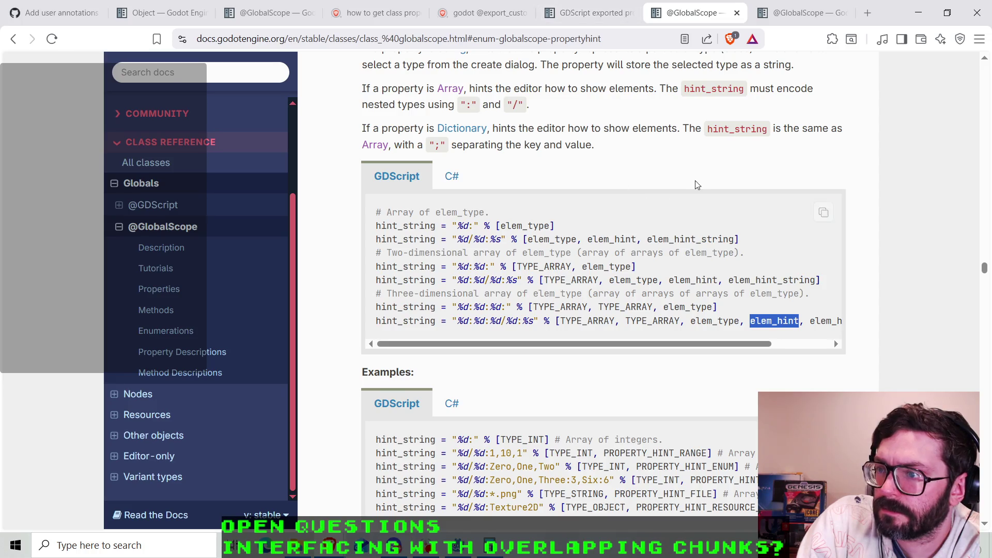
pyautogui.scroll(2, 697, 185)
pyautogui.scroll(-1, 699, 187)
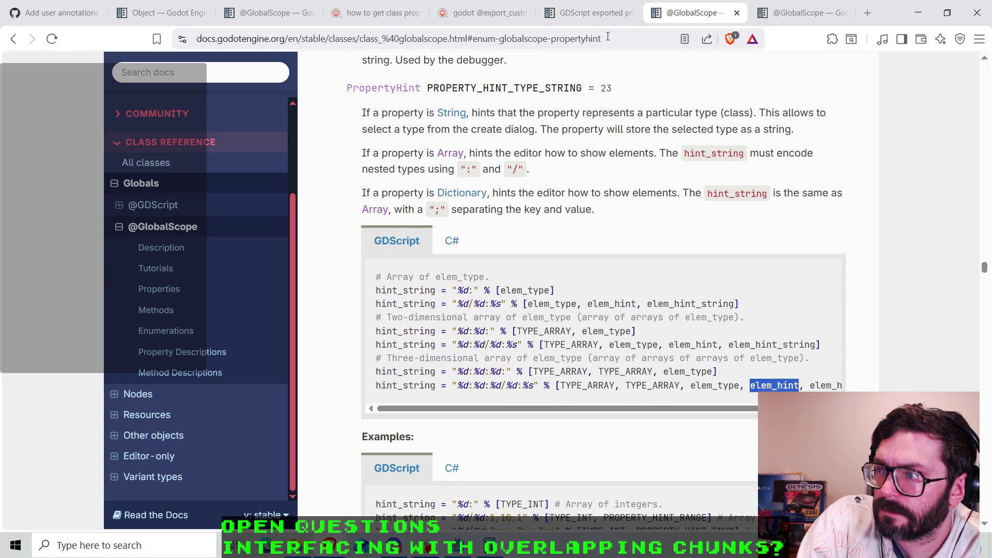
pyautogui.click(595, 19)
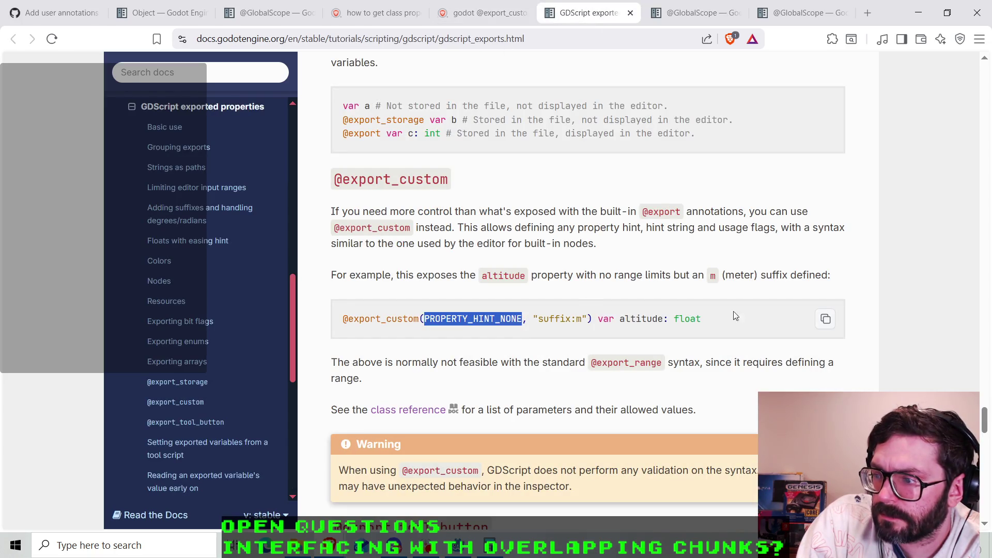
pyautogui.click(688, 14)
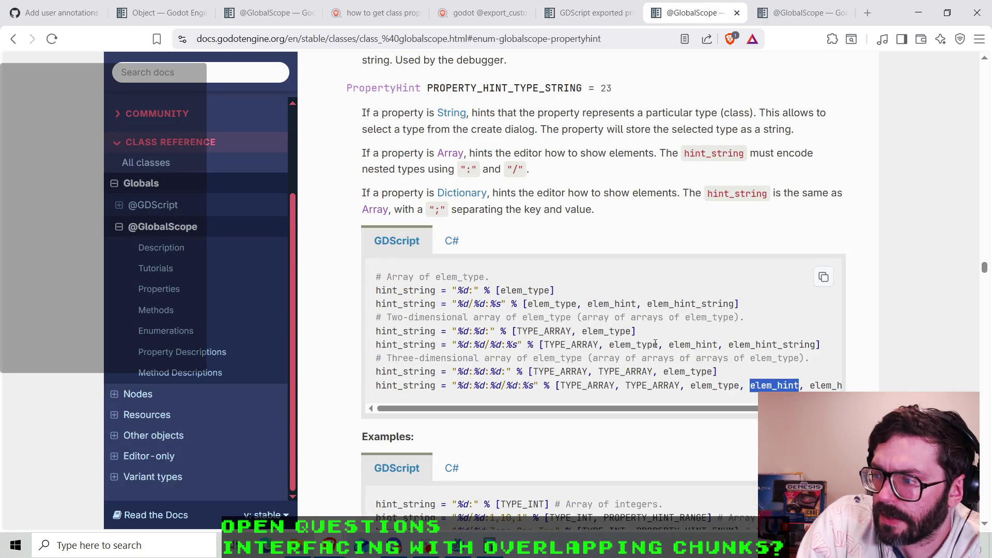
pyautogui.click(515, 527)
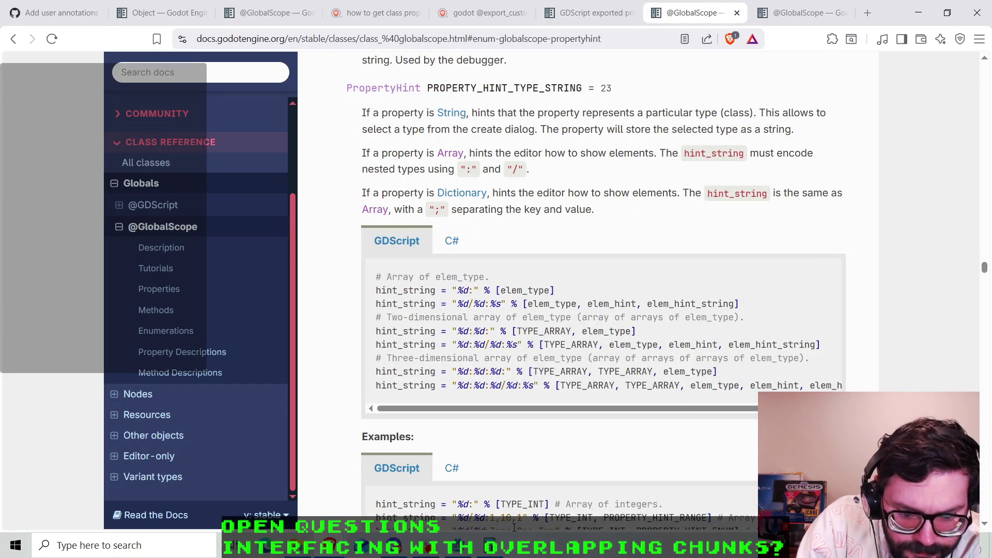
pyautogui.click(471, 551)
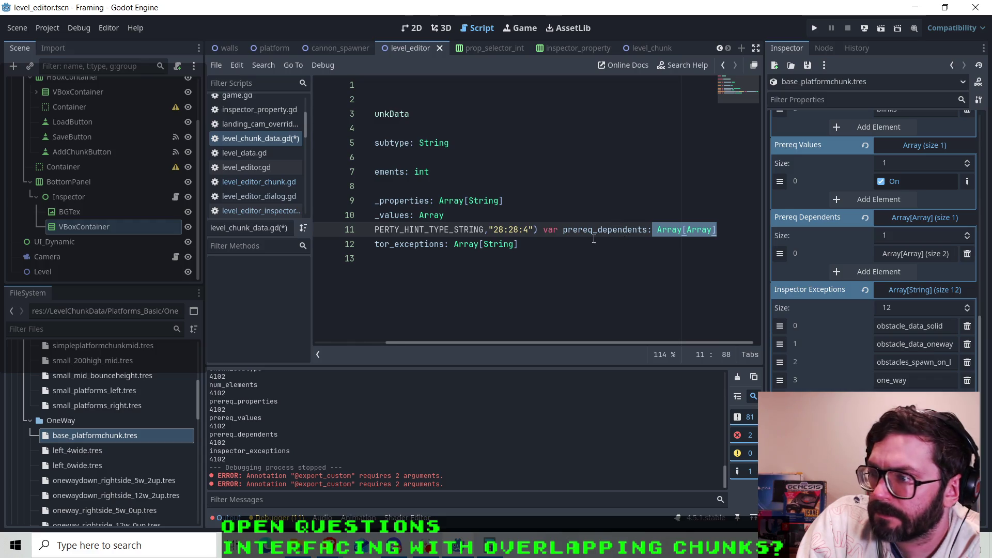
# - Save level_chunk_data.gd and create the first nested Array[4] entry under Prereq Dependents element 0
pyautogui.click(594, 239)
pyautogui.hotkey('ctrl', 's')
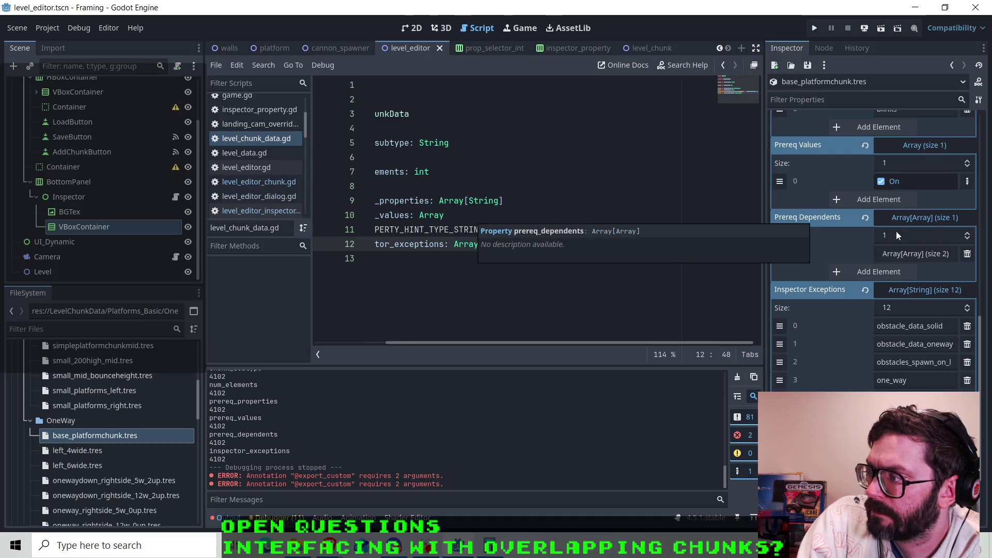
pyautogui.click(910, 254)
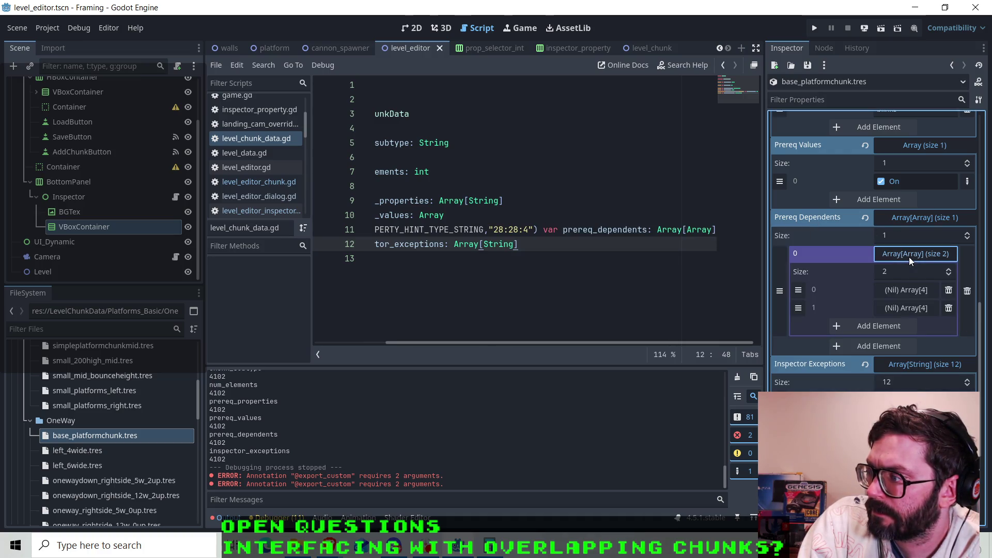
pyautogui.click(910, 293)
pyautogui.click(911, 294)
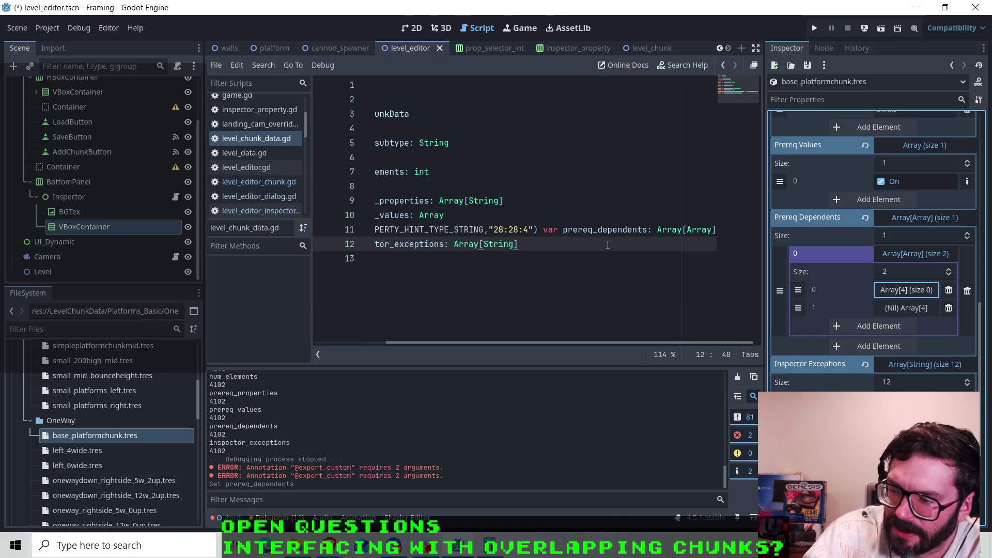
pyautogui.click(462, 553)
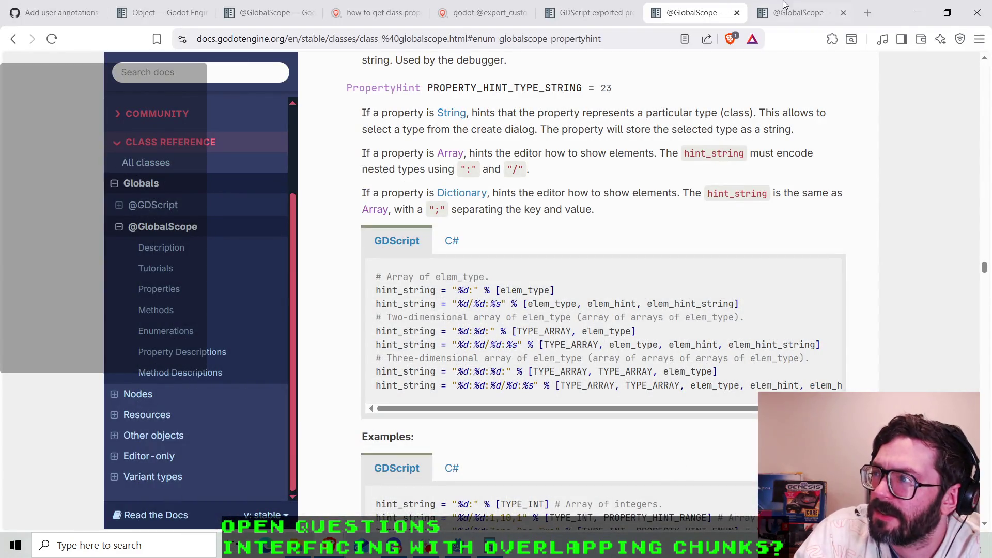
pyautogui.click(799, 13)
pyautogui.scroll(-20, 594, 307)
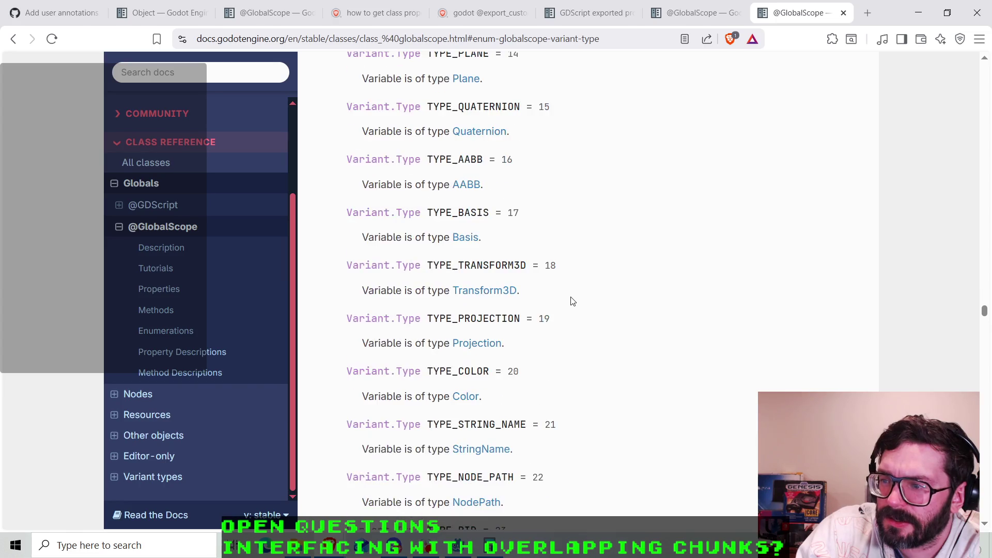
pyautogui.scroll(-2, 560, 312)
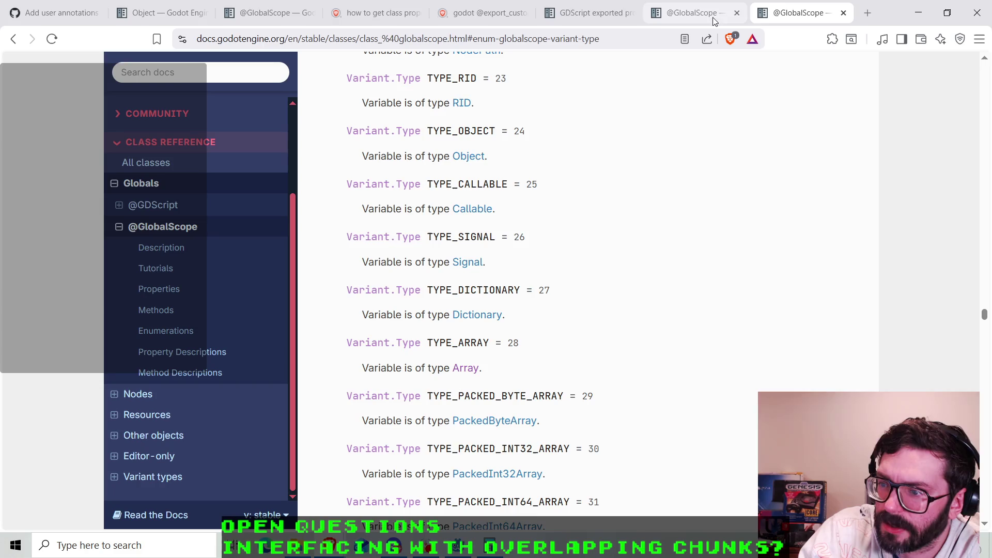
pyautogui.scroll(8, 593, 306)
pyautogui.scroll(20, 593, 306)
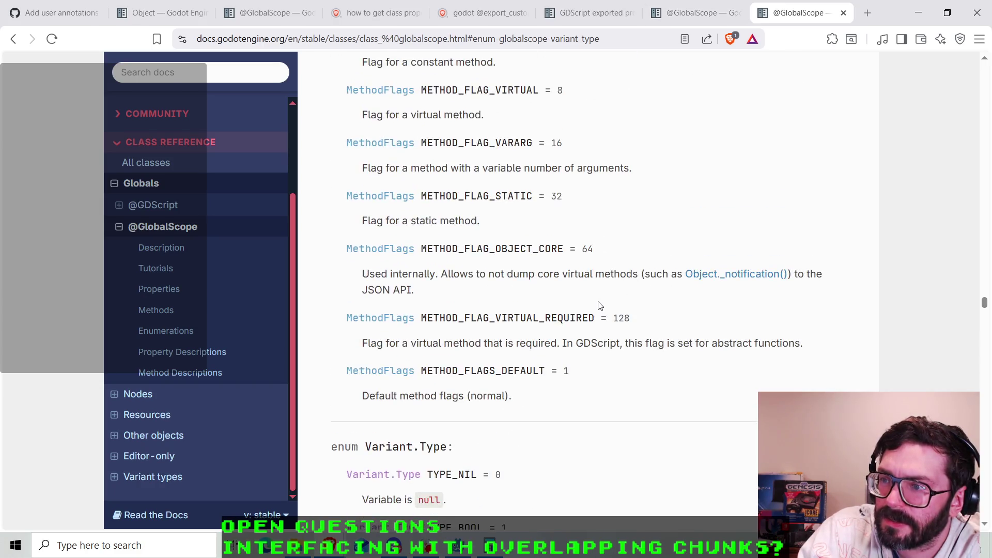
pyautogui.scroll(-20, 600, 306)
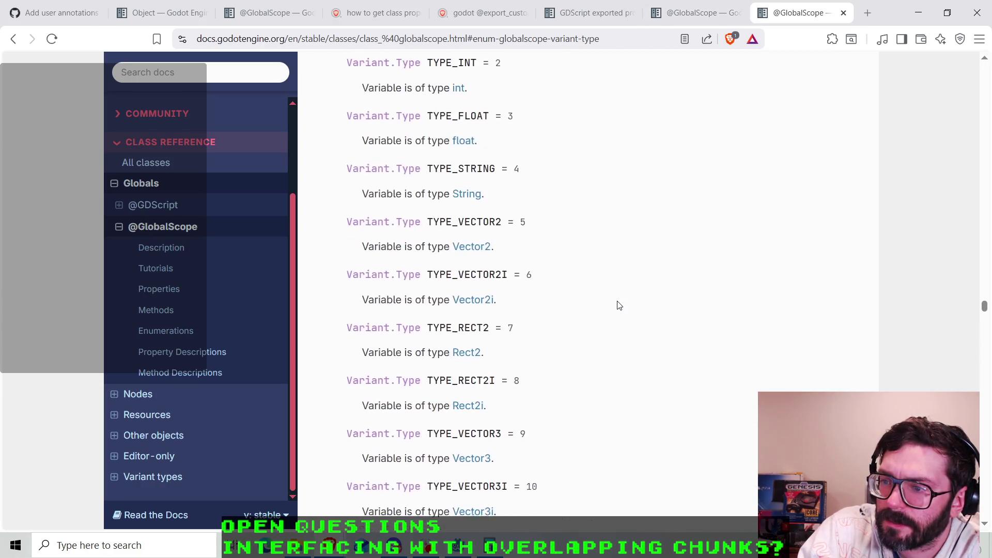
pyautogui.scroll(-7, 661, 268)
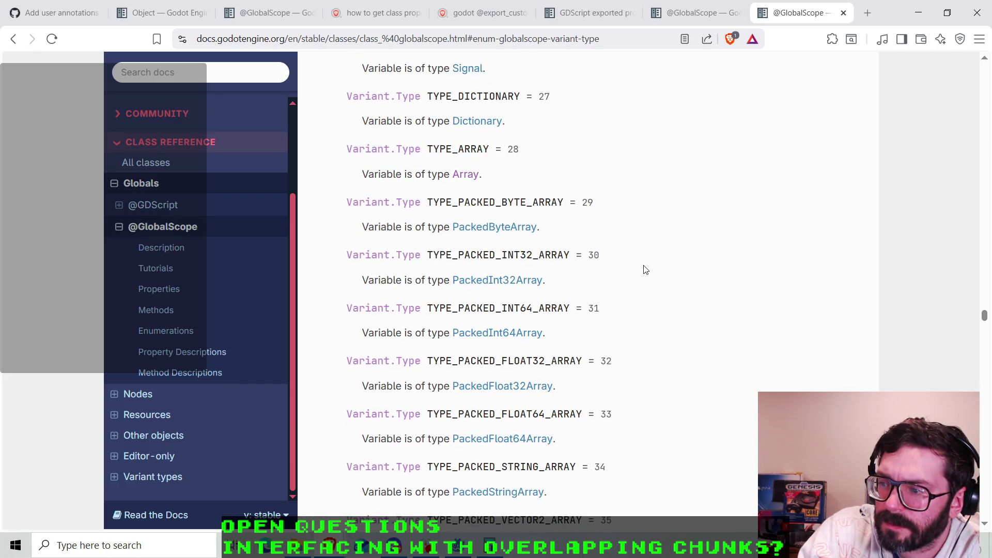
pyautogui.scroll(4, 654, 267)
pyautogui.click(681, 14)
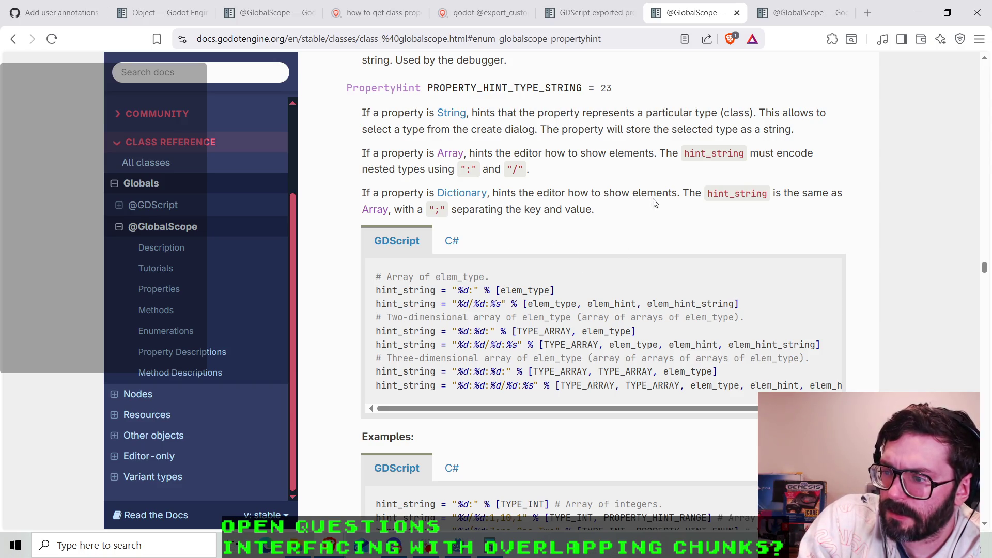
pyautogui.click(801, 19)
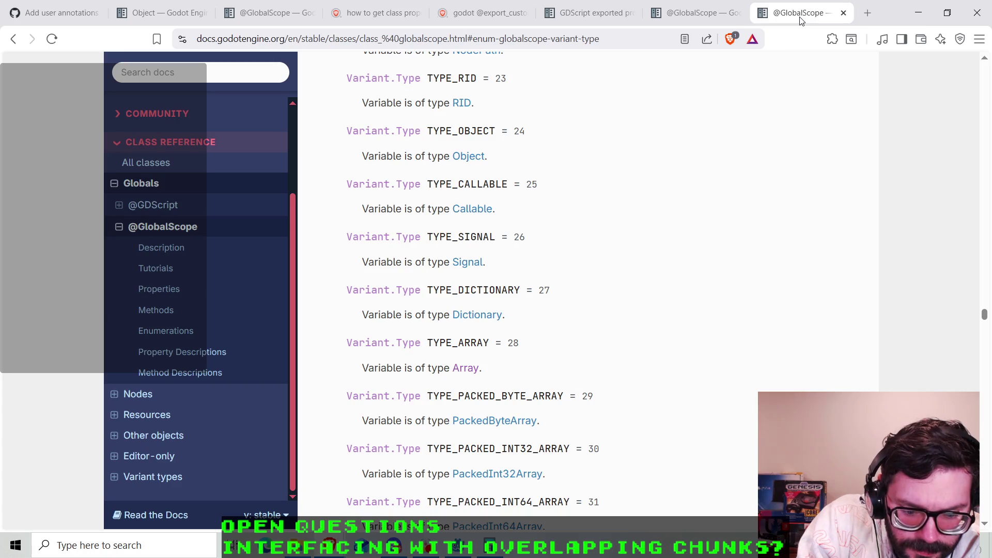
# - Return to the PROPERTY_HINT_TYPE_STRING tab and reread how Dictionary key and value types are encoded
pyautogui.hotkey('ctrl', 'shift', 'Tab')
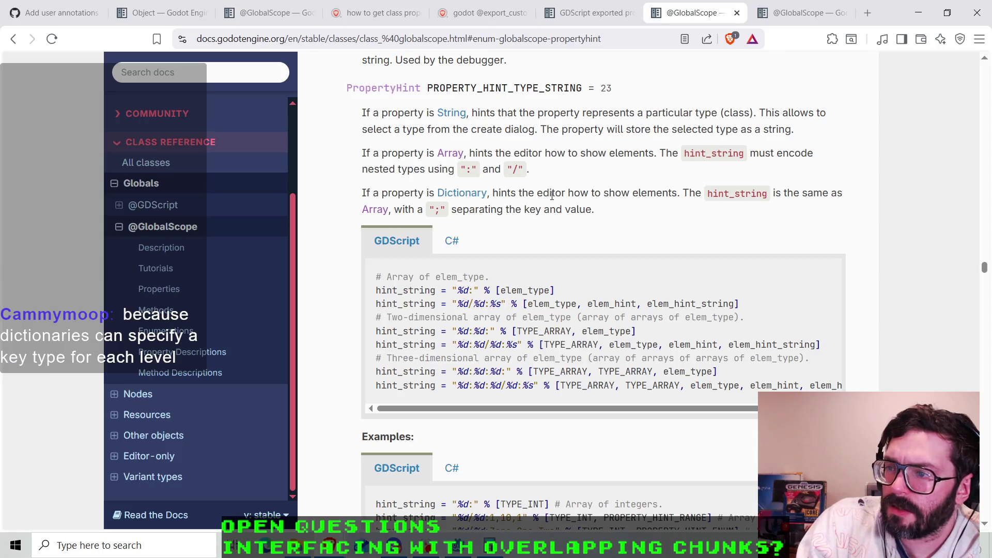
pyautogui.moveTo(491, 209); pyautogui.dragTo(583, 208)
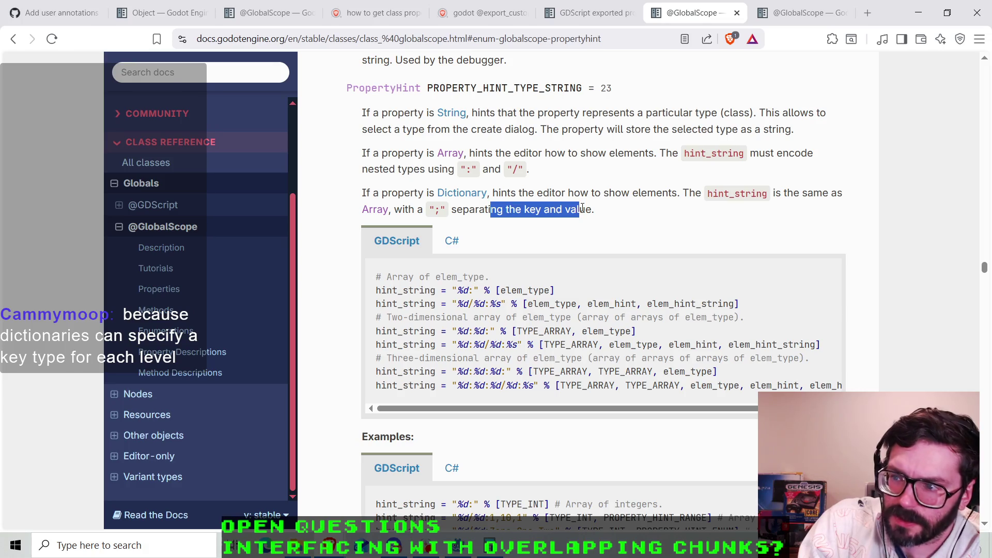
pyautogui.click(582, 208)
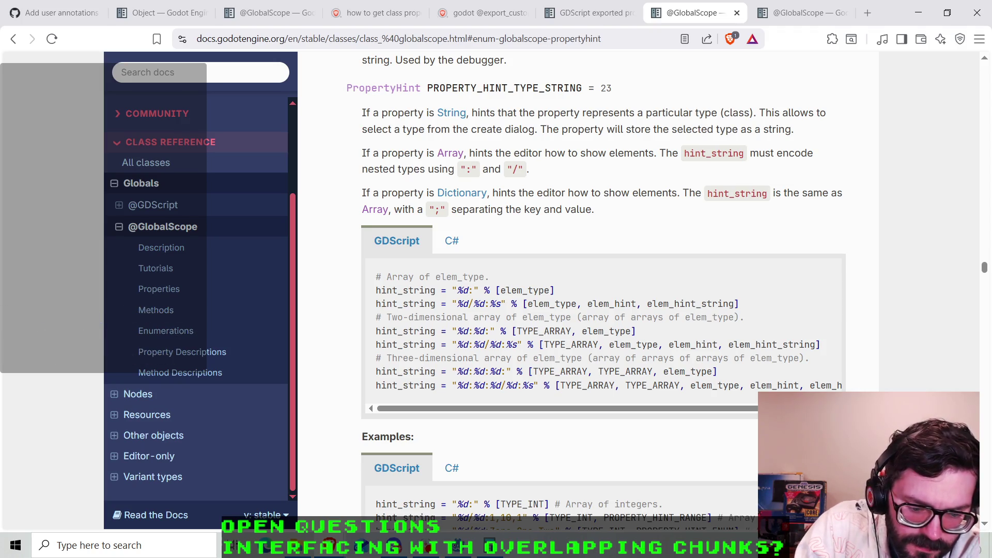
pyautogui.hotkey('ctrl', 'Tab')
# - Scroll the Variant.Type enum to read values like TYPE_INT = 2, TYPE_FLOAT = 3 and TYPE_STRING = 4
pyautogui.scroll(15, 544, 207)
pyautogui.scroll(15, 549, 213)
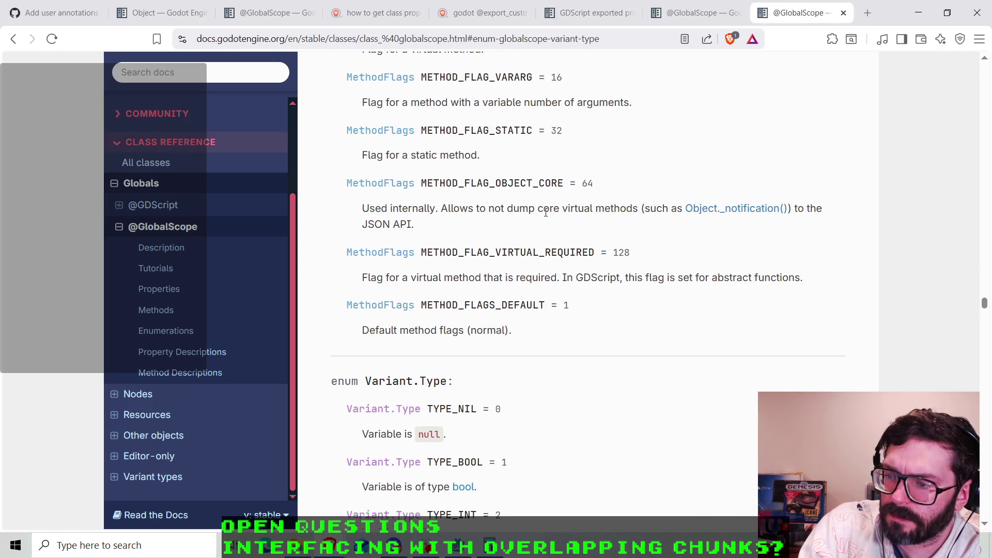
pyautogui.scroll(-2, 546, 212)
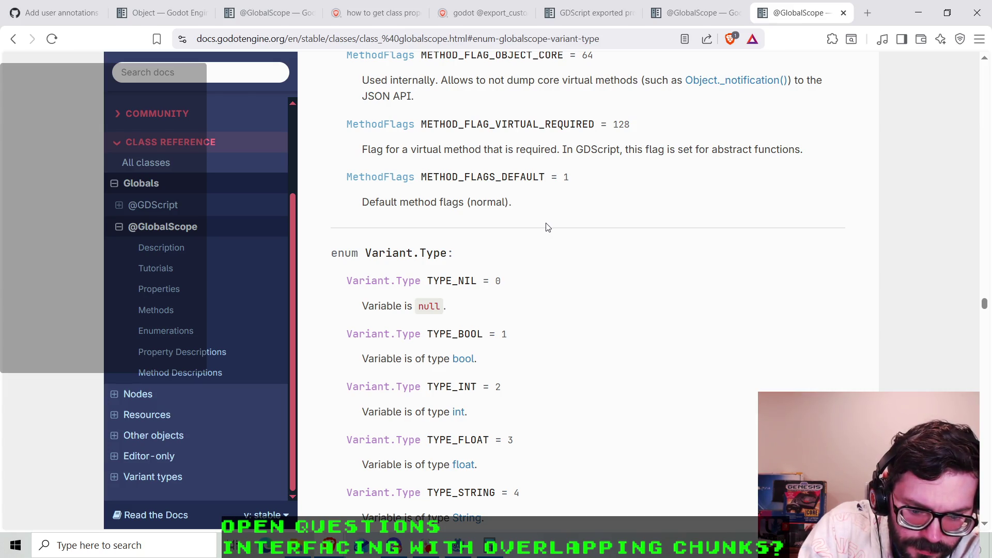
pyautogui.scroll(-3, 548, 227)
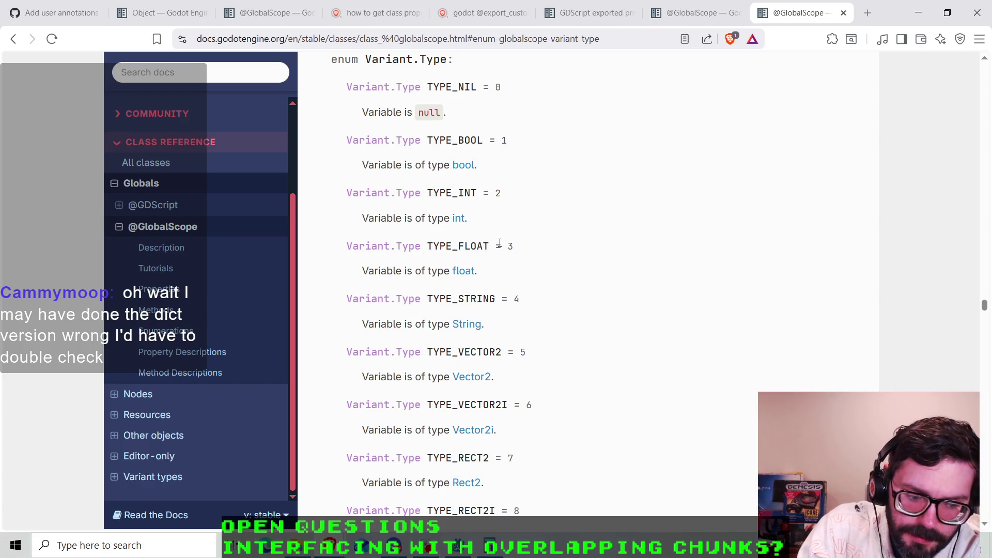
pyautogui.scroll(-10, 505, 243)
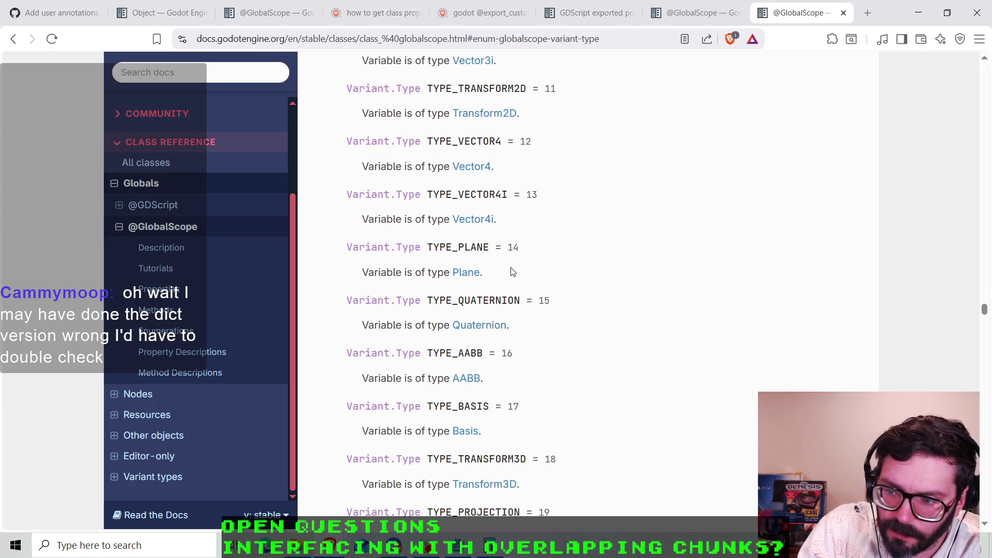
pyautogui.scroll(-3, 517, 269)
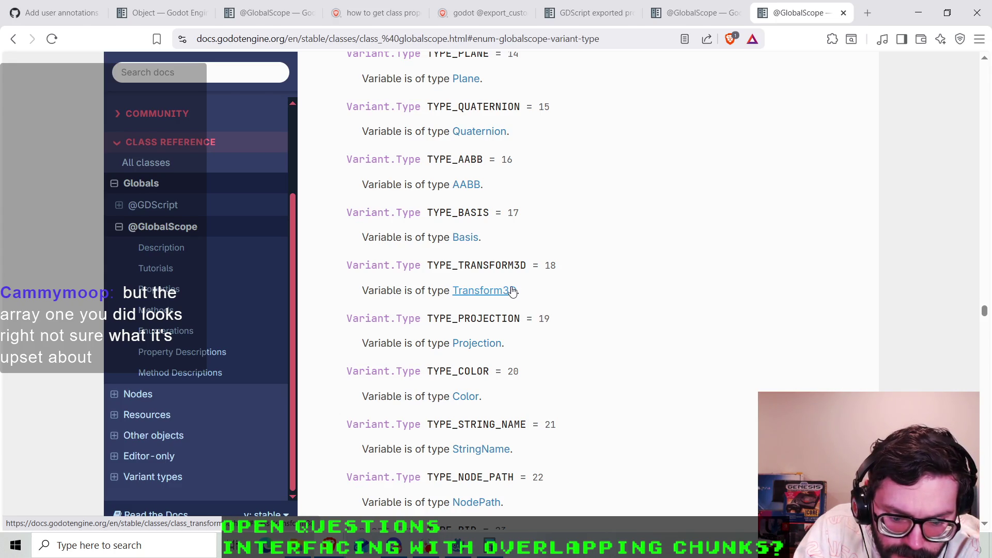
pyautogui.scroll(15, 509, 290)
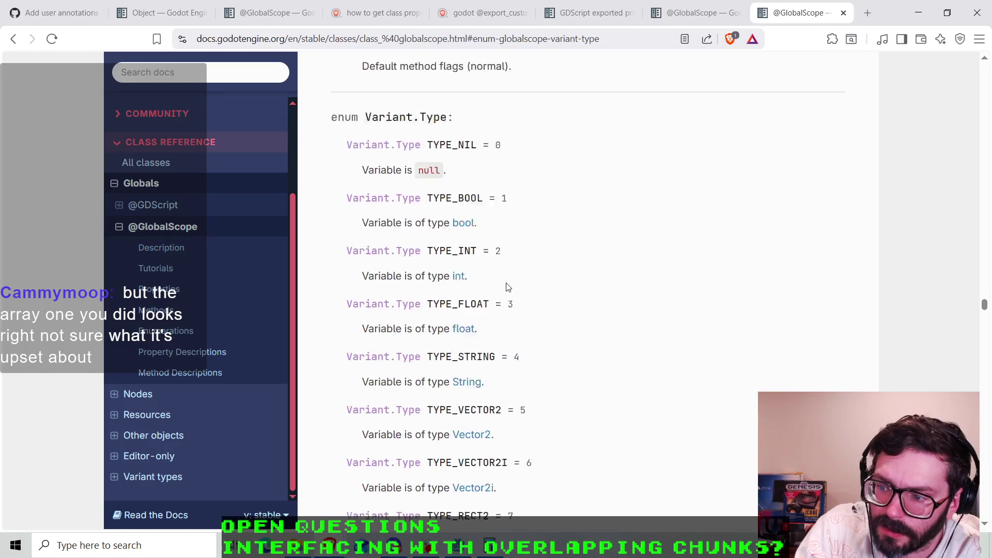
# - Find and select the value 28 next to TYPE_ARRAY in the Variant.Type list
pyautogui.scroll(-5, 507, 285)
pyautogui.scroll(-4, 504, 294)
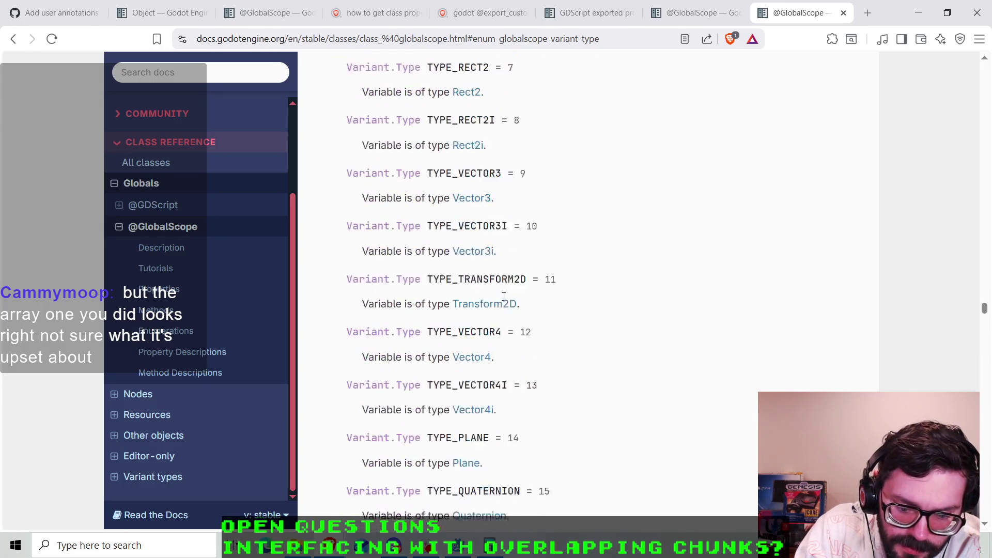
pyautogui.scroll(-10, 504, 297)
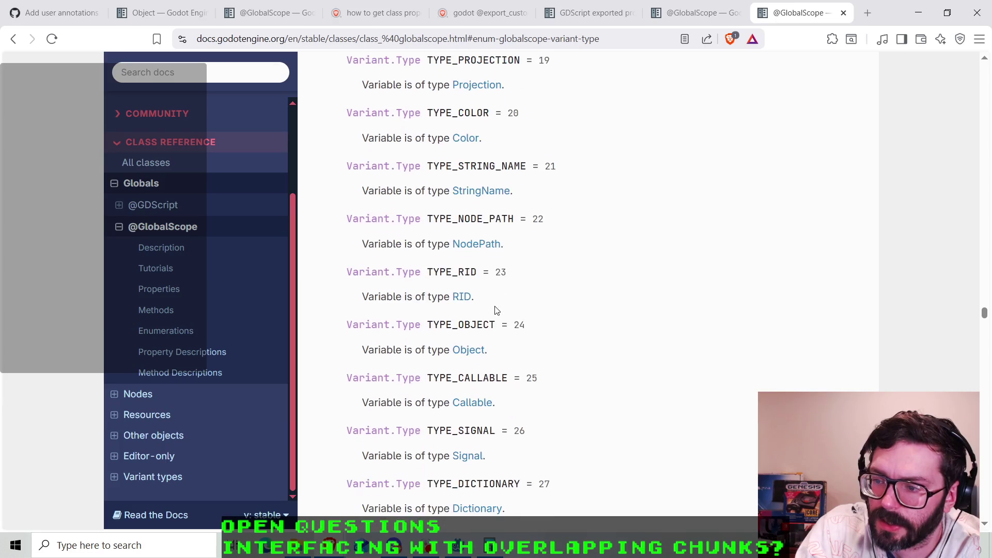
pyautogui.scroll(2, 476, 346)
pyautogui.scroll(-3, 476, 346)
pyautogui.scroll(5, 479, 346)
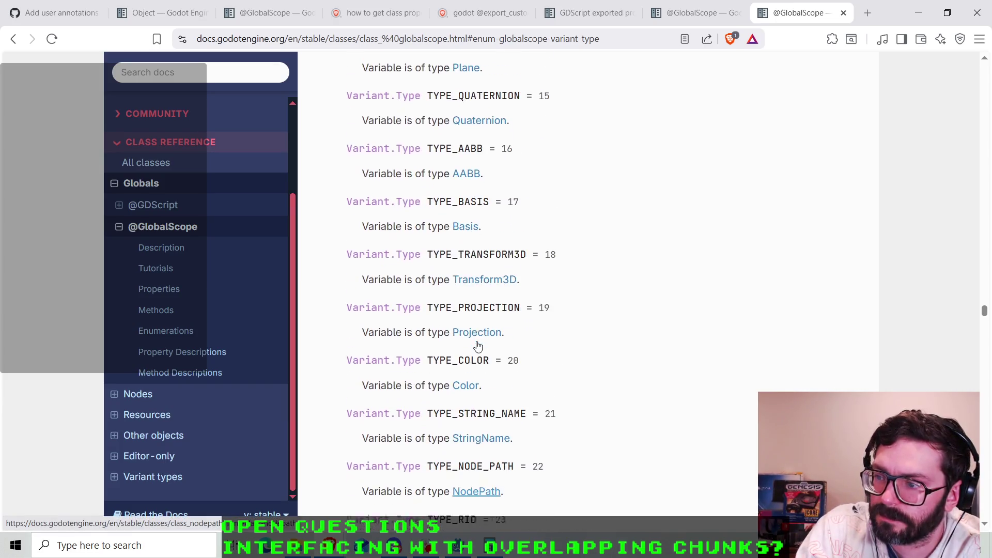
pyautogui.scroll(-6, 478, 347)
pyautogui.moveTo(520, 408); pyautogui.dragTo(510, 408)
pyautogui.click(528, 396)
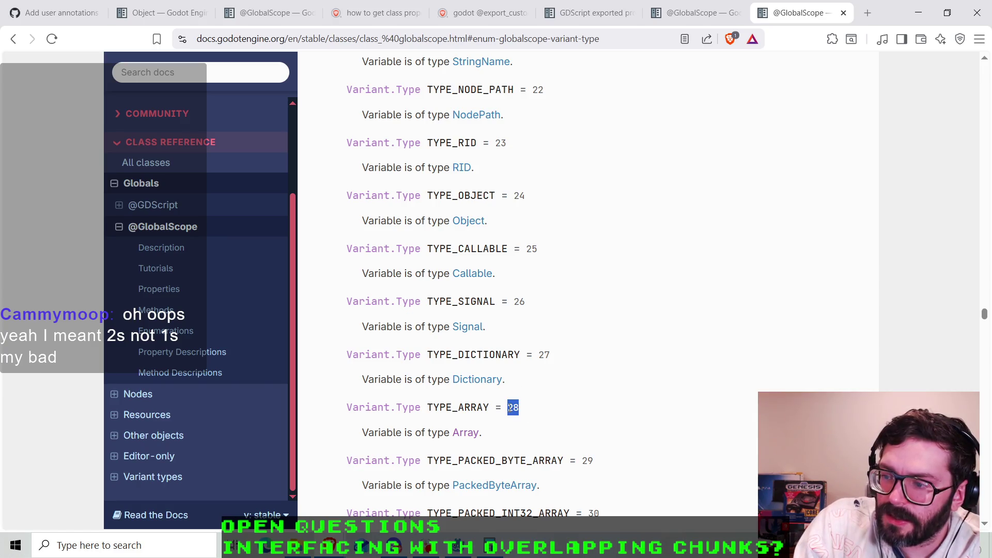
# - Select the value 4 next to TYPE_STRING, then switch back to the Godot editor
pyautogui.scroll(10, 510, 406)
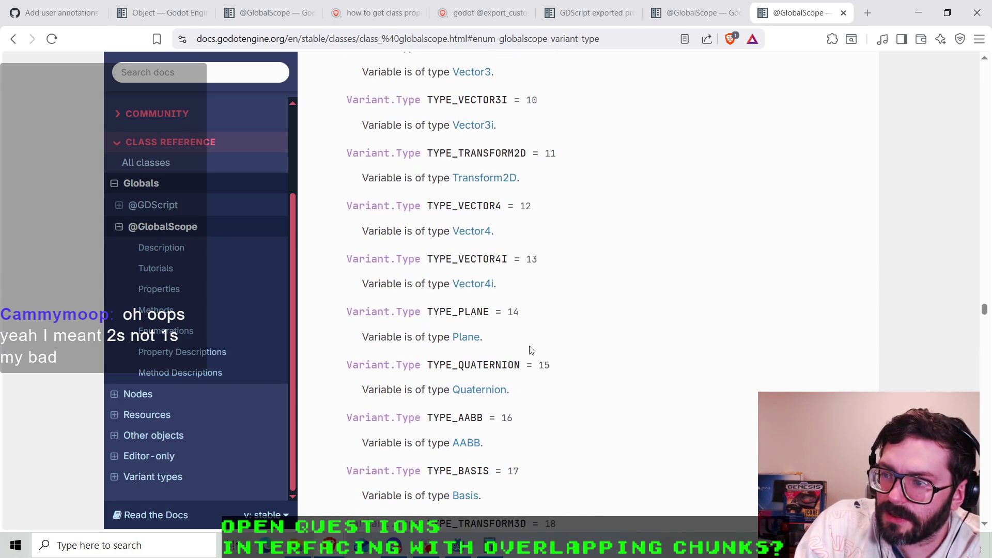
pyautogui.scroll(5, 505, 253)
pyautogui.scroll(5, 508, 245)
pyautogui.moveTo(522, 299); pyautogui.dragTo(514, 298)
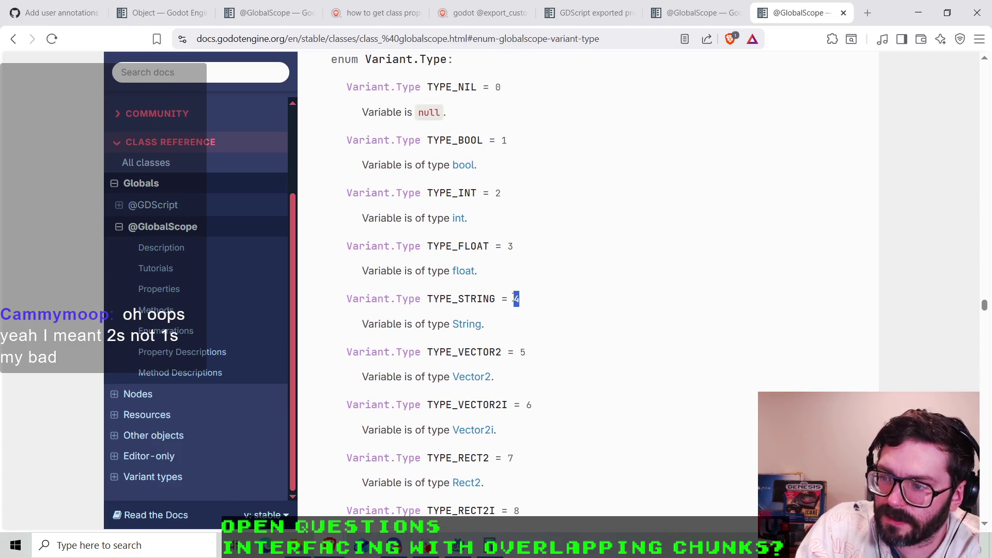
pyautogui.hotkey('alt', 'Tab')
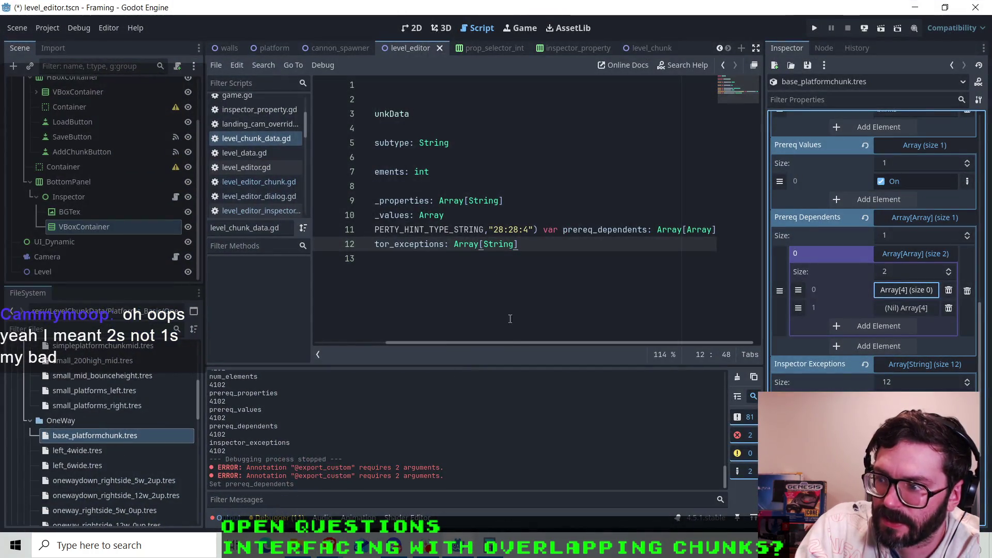
pyautogui.click(519, 229)
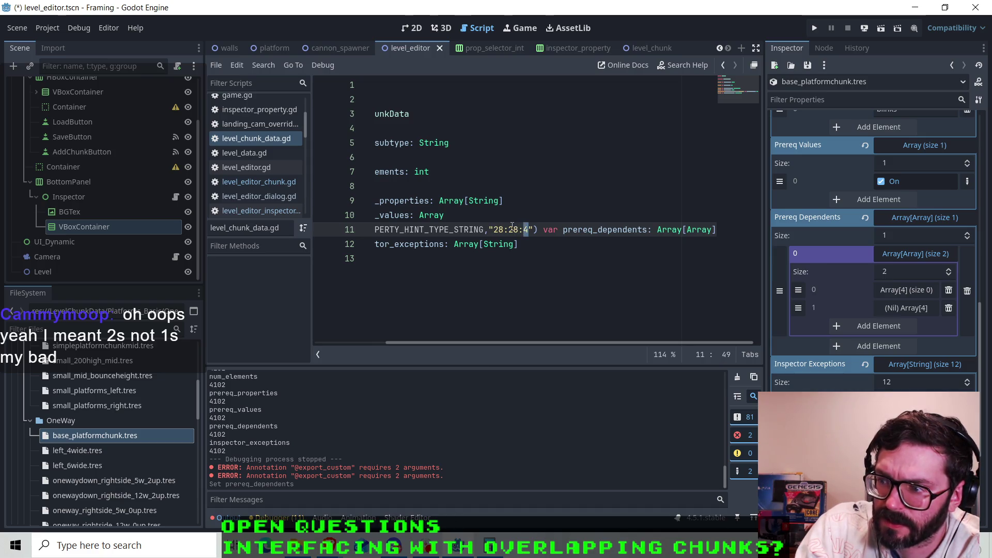
pyautogui.moveTo(509, 229)
pyautogui.mouseDown()
pyautogui.moveTo(528, 230)
pyautogui.moveTo(504, 229)
pyautogui.mouseUp()
pyautogui.click(504, 230)
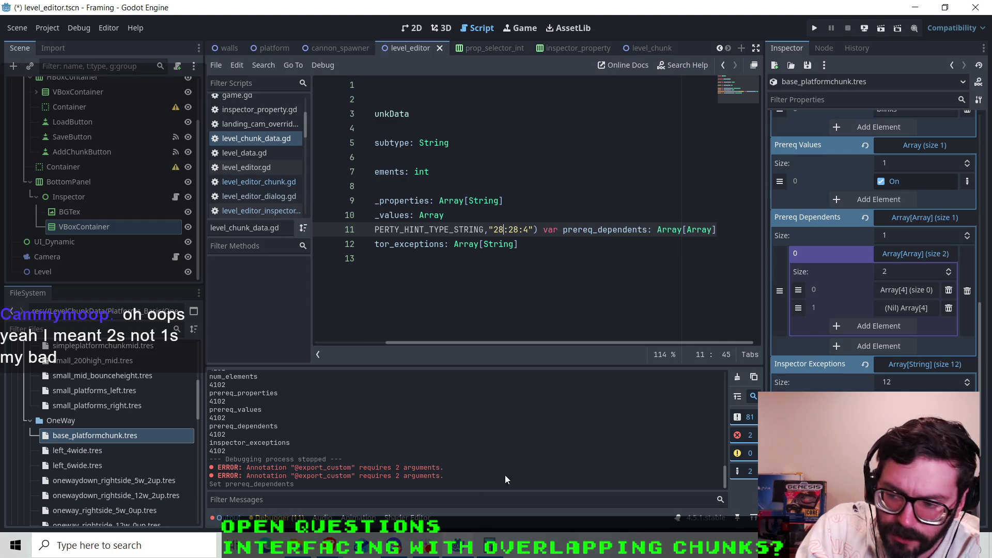
pyautogui.click(462, 549)
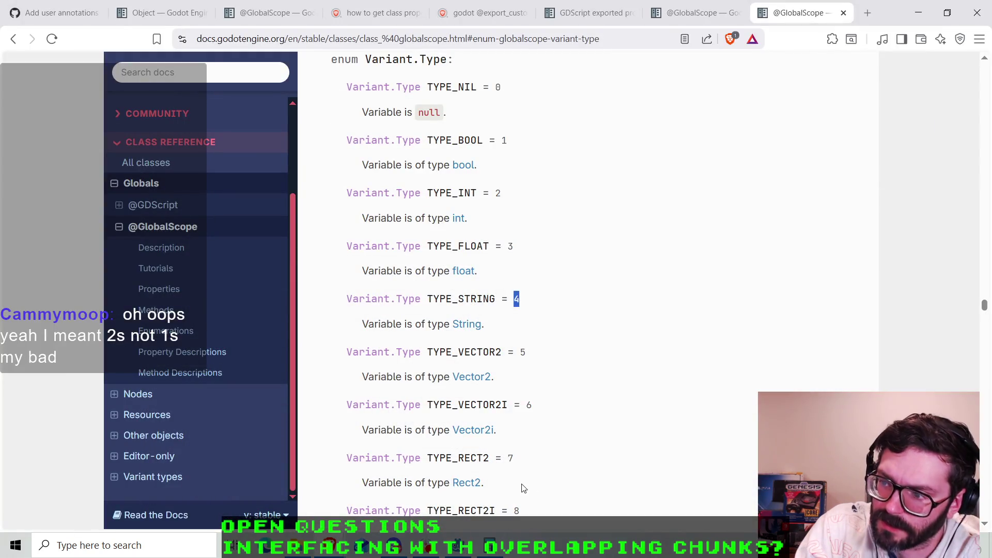
pyautogui.click(457, 546)
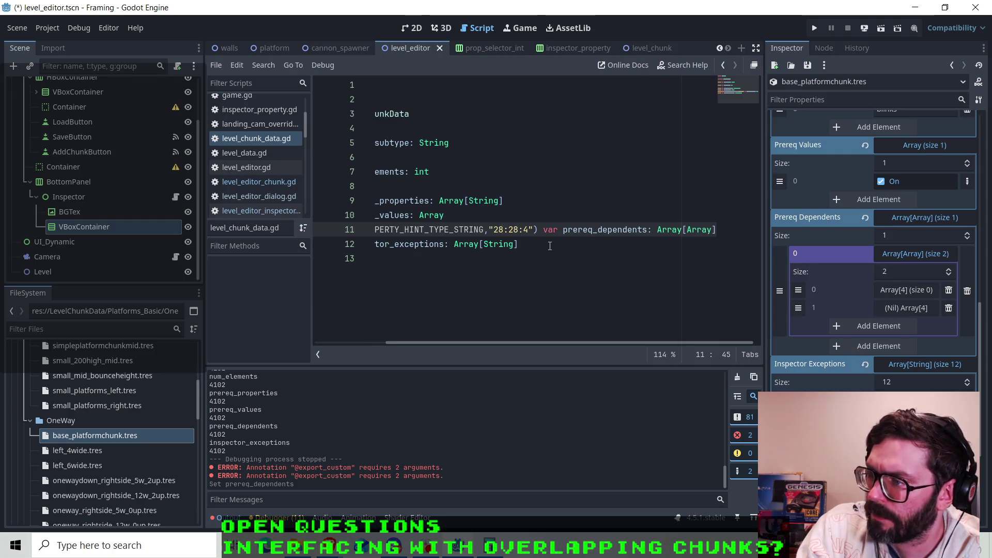
pyautogui.moveTo(500, 229); pyautogui.dragTo(512, 229)
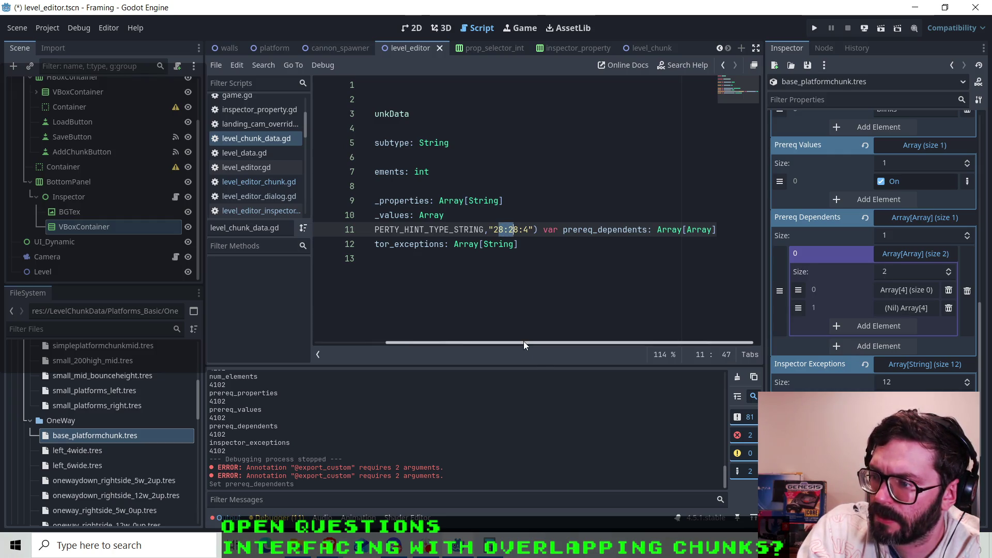
# - Delete '[Array]' at the end of line 11 so prereq_dependents is typed plain Array
pyautogui.moveTo(523, 342); pyautogui.dragTo(473, 342)
pyautogui.click(557, 230)
pyautogui.click(585, 229)
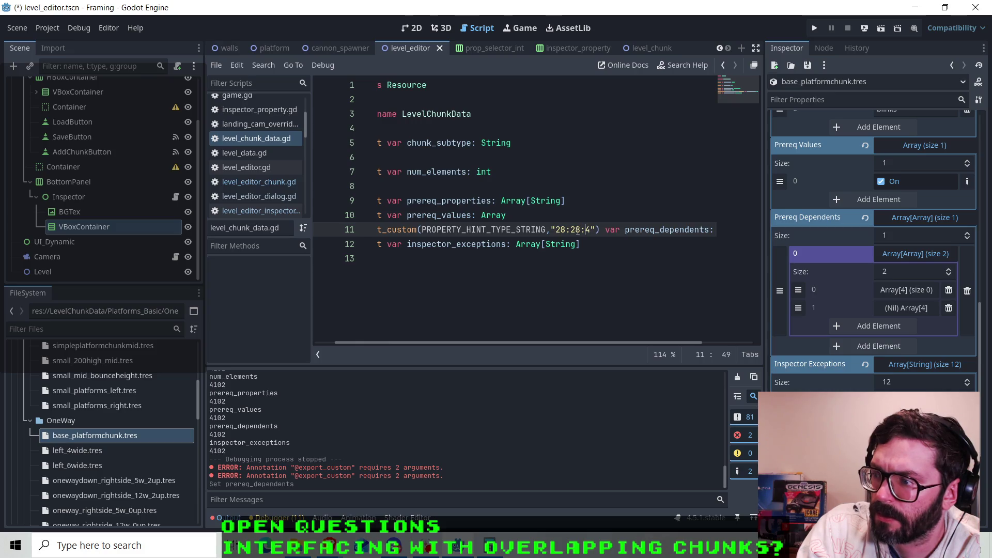
pyautogui.moveTo(547, 343); pyautogui.dragTo(600, 342)
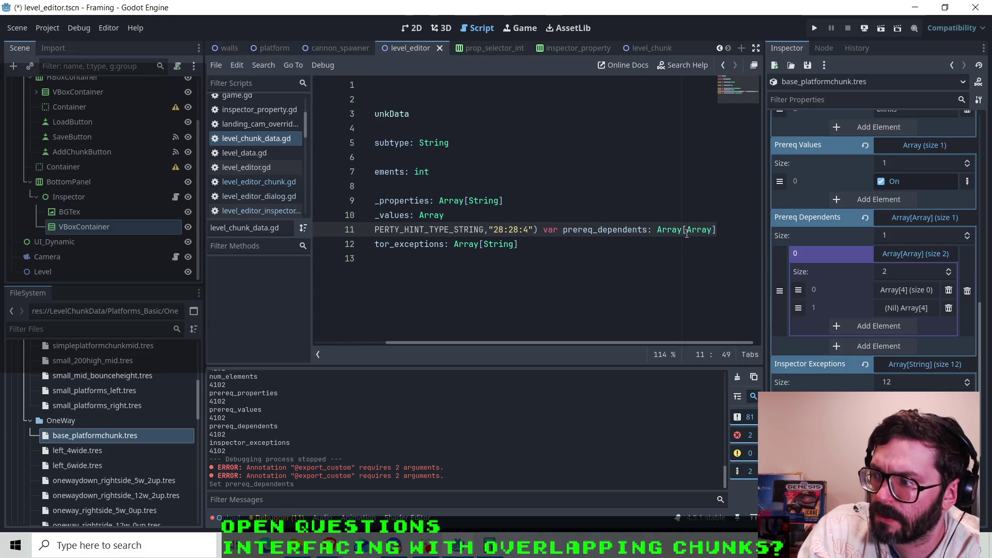
pyautogui.press('Up')
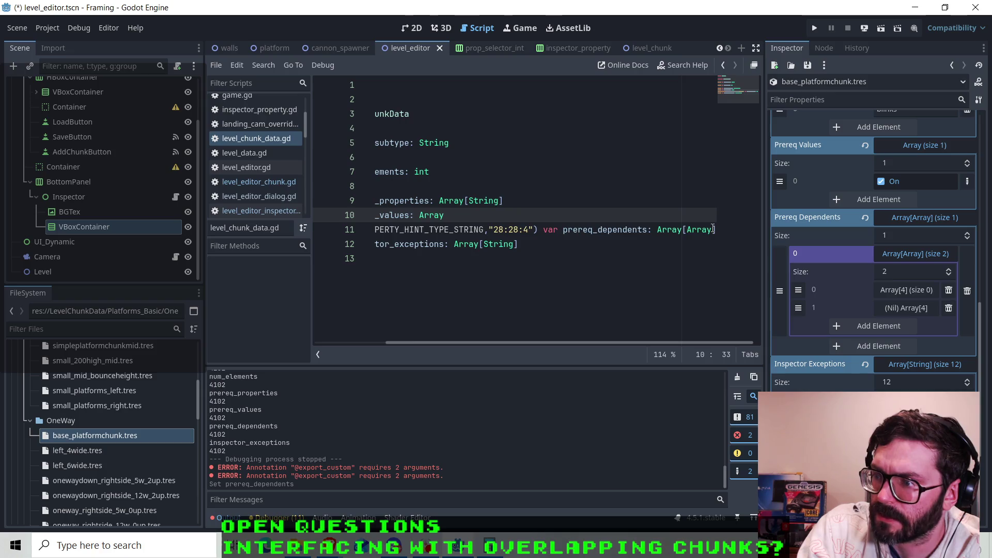
pyautogui.click(713, 230)
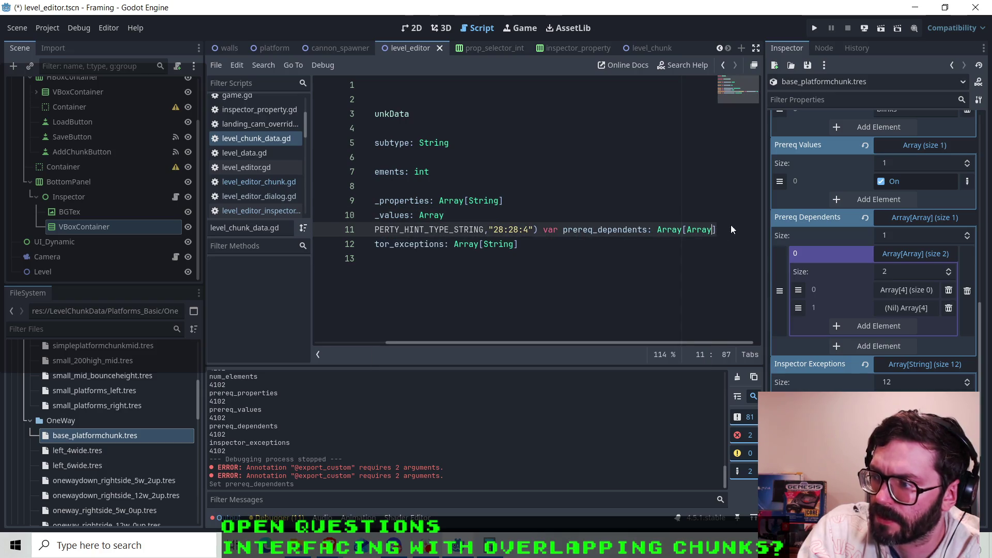
pyautogui.press('End')
pyautogui.press('BackSpace')
pyautogui.press('BackSpace')
pyautogui.press('BackSpace')
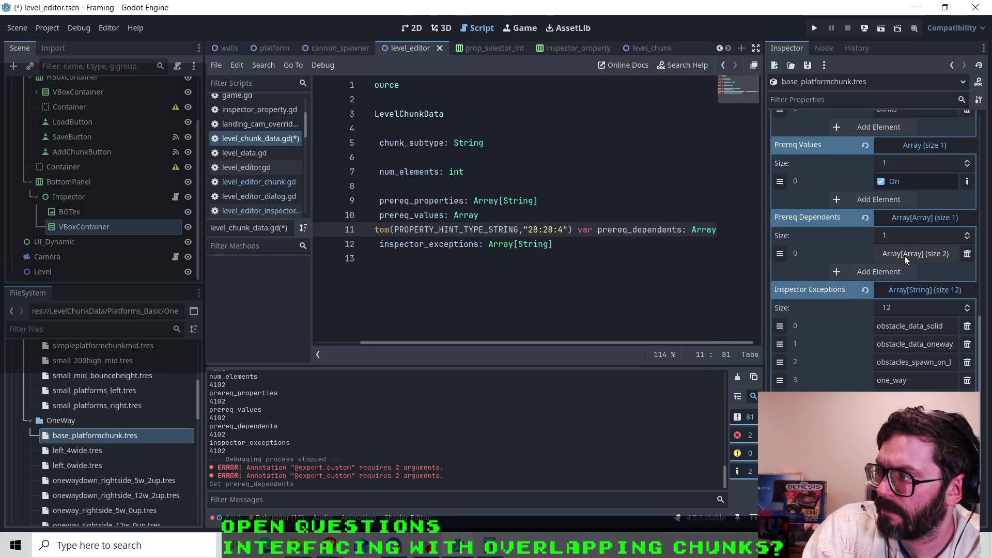
# - Inspect the empty Array[4] inner element under Prereq Dependents entry 0 in the Inspector
pyautogui.click(904, 254)
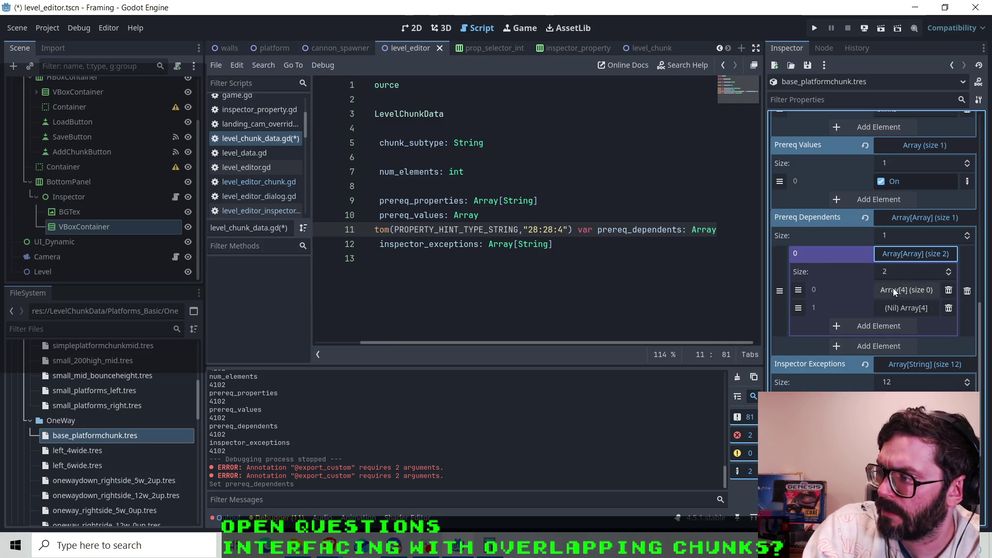
pyautogui.click(892, 293)
pyautogui.click(893, 293)
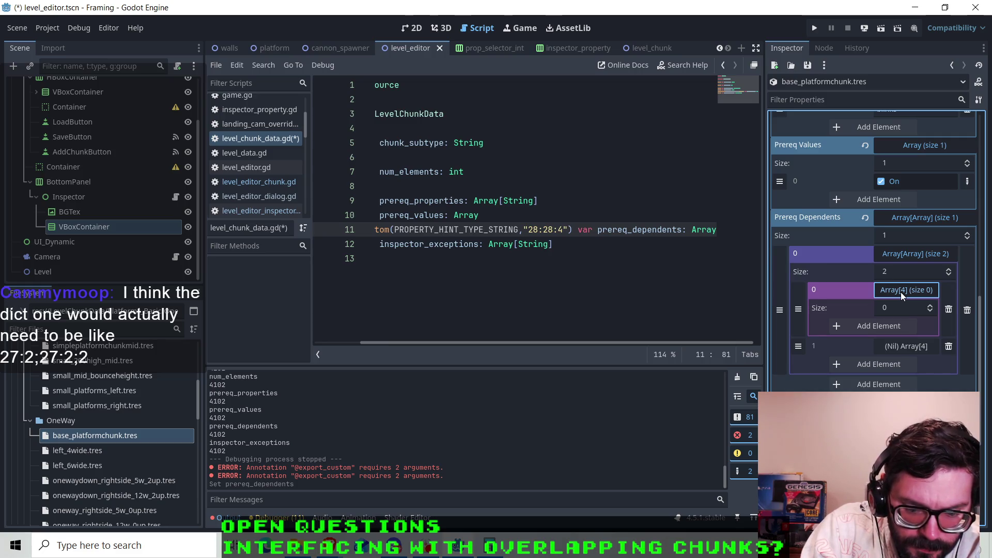
pyautogui.click(901, 292)
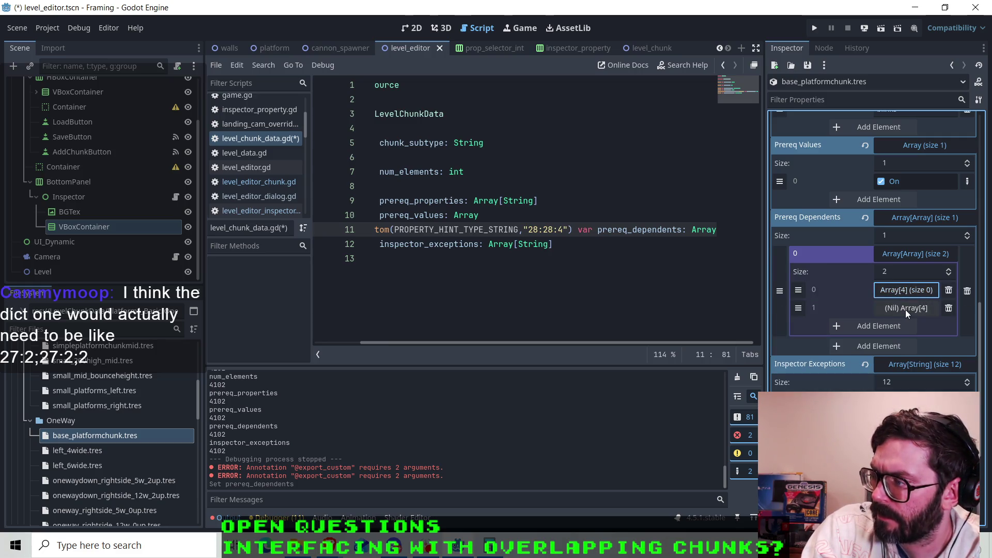
# - Append '[Array]' to the prereq_dependents type on line 11 and save the script
pyautogui.click(694, 230)
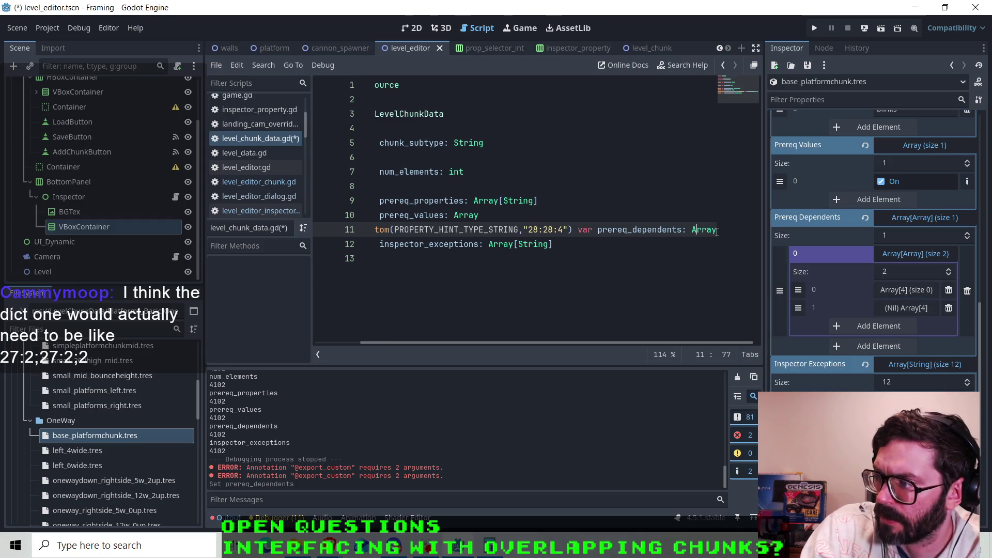
pyautogui.press('Down')
pyautogui.press('Home')
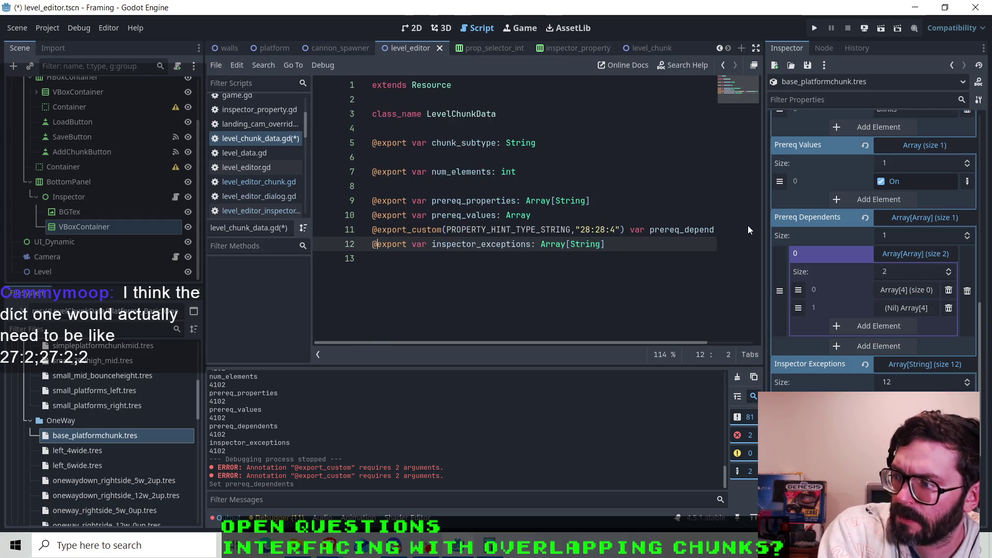
pyautogui.press('Up')
pyautogui.press('End')
pyautogui.write('[Array]')
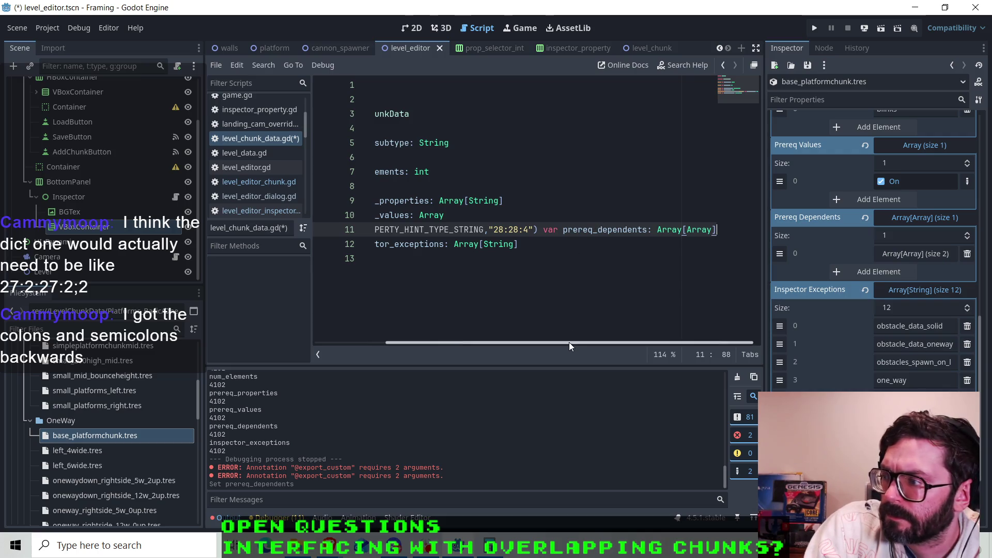
pyautogui.click(904, 254)
pyautogui.click(904, 254)
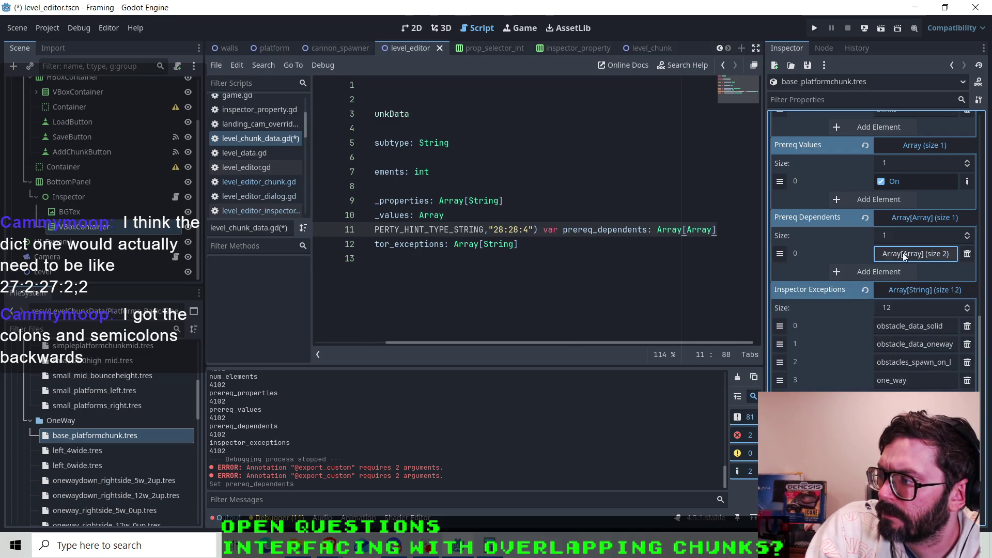
pyautogui.hotkey('ctrl', 's')
# - Delete the inner Array[4] element and set the inner array size to 2
pyautogui.click(899, 256)
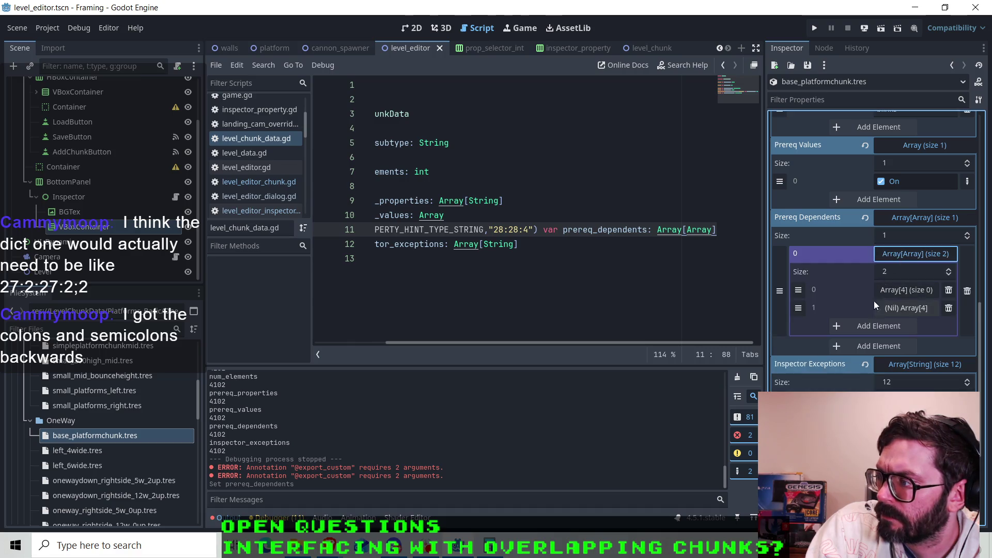
pyautogui.click(950, 290)
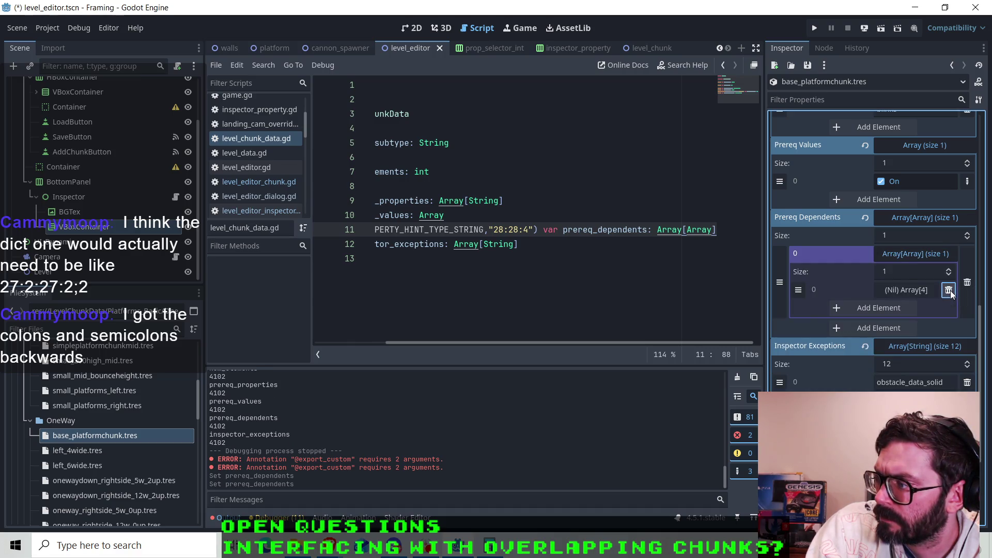
pyautogui.click(946, 275)
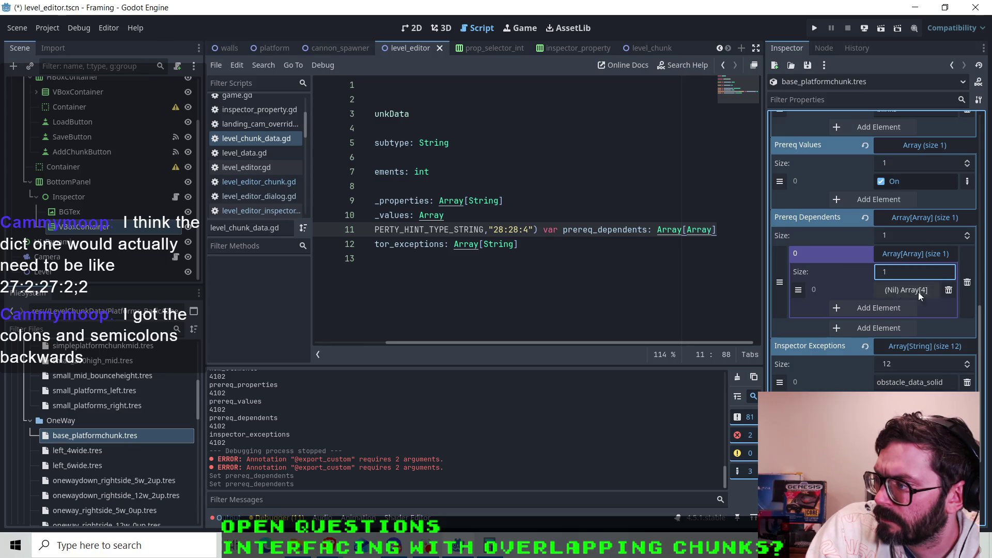
pyautogui.click(949, 270)
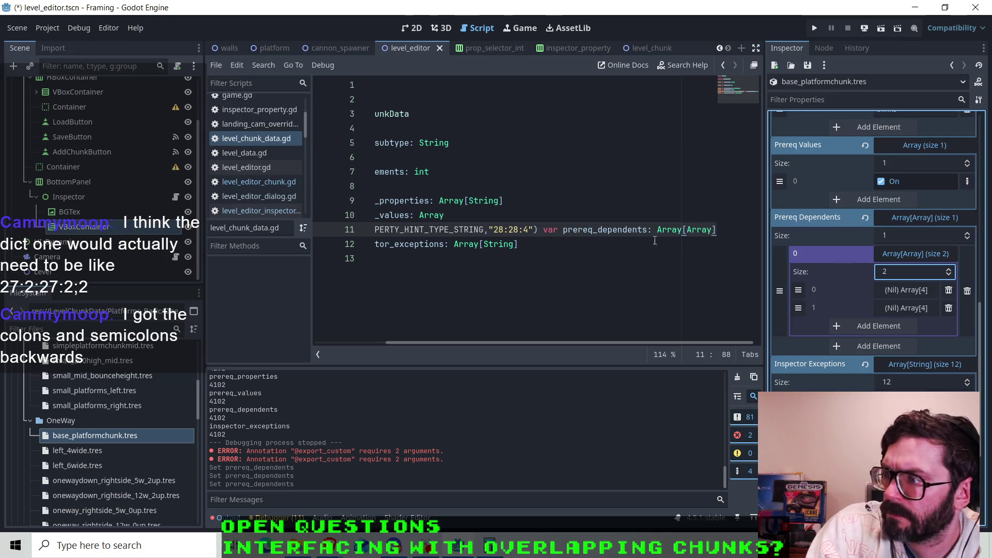
pyautogui.moveTo(553, 343); pyautogui.dragTo(497, 344)
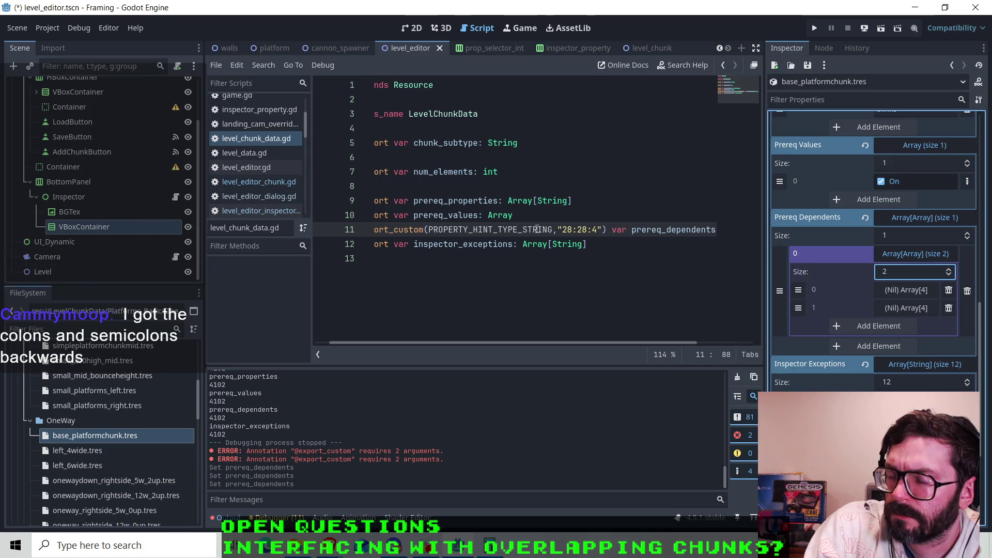
# - Show the PROPERTY_HINT_TYPE_STRING tooltip on line 11 and scroll to its nested-array hint_string examples
pyautogui.moveTo(537, 230)
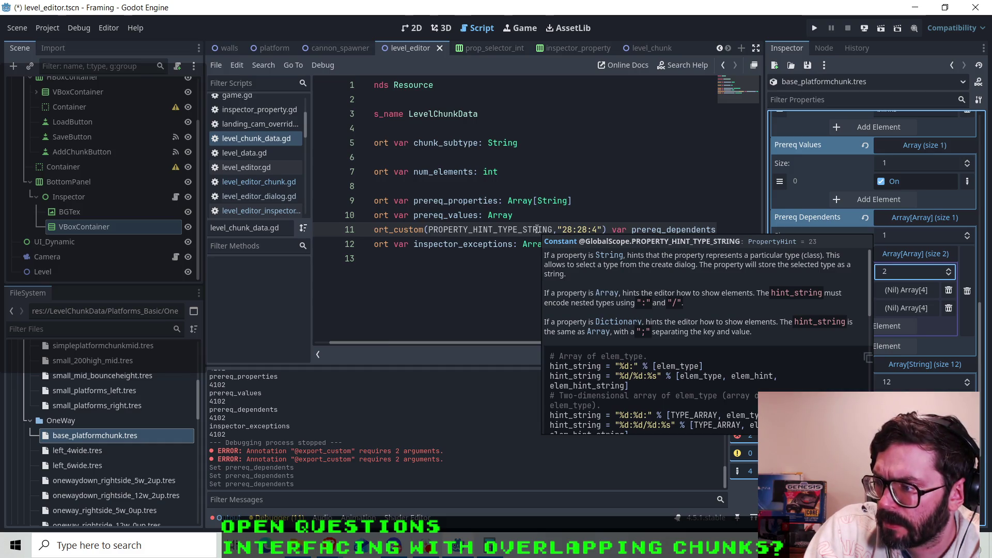
pyautogui.scroll(-1, 582, 351)
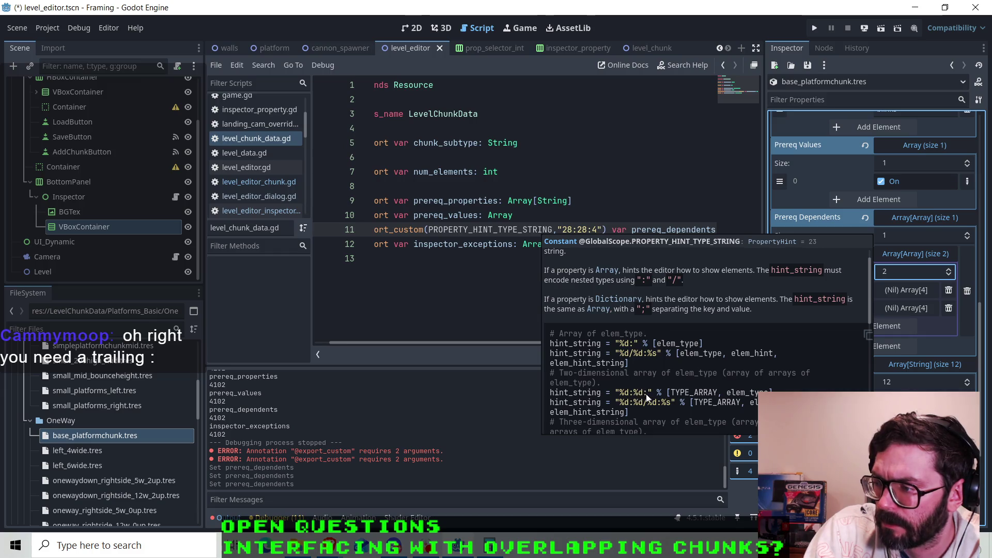
# - Add a trailing colon so the hint reads '28:28:4:', reread the PROPERTY_HINT_TYPE_STRING tooltip, then switch to the docs
pyautogui.click(600, 230)
pyautogui.write(':')
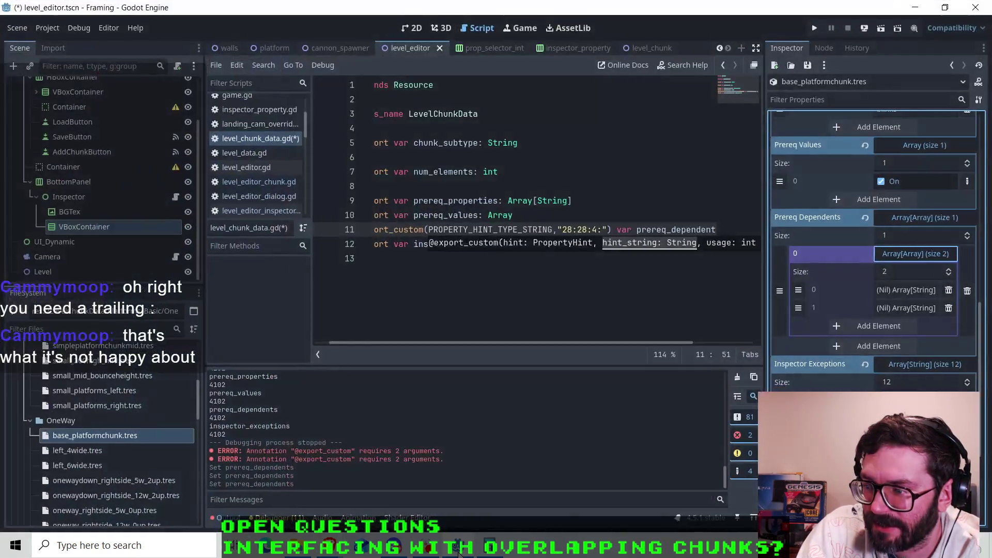
pyautogui.moveTo(408, 226)
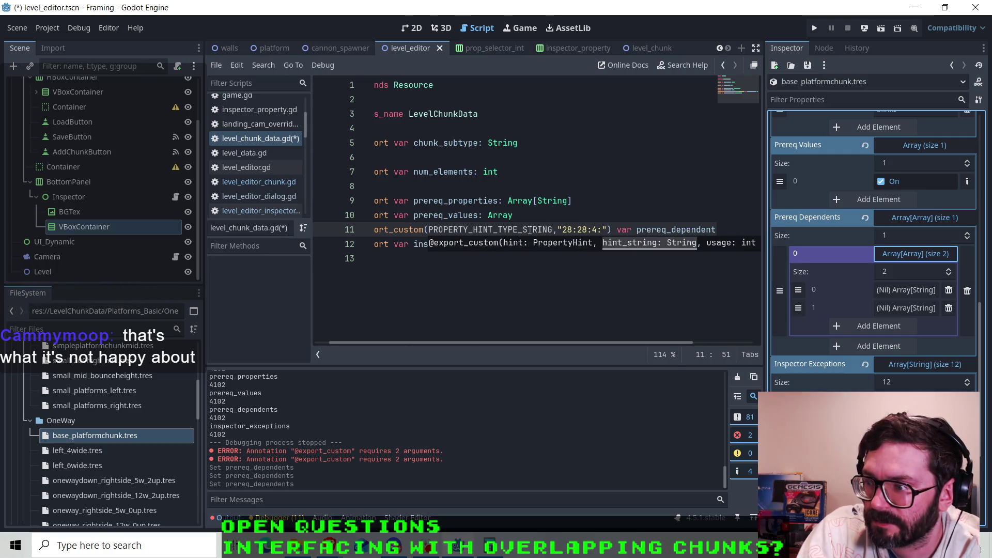
pyautogui.moveTo(530, 230)
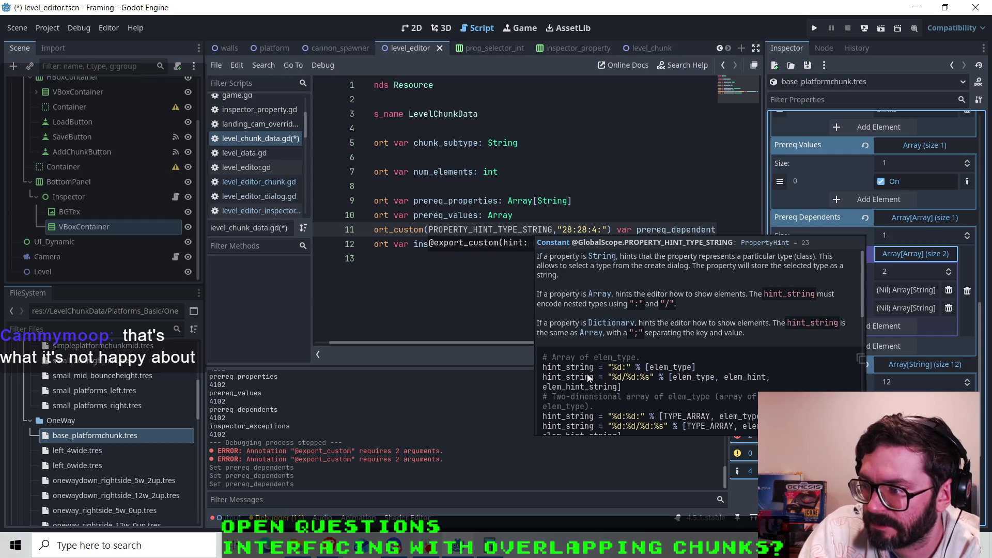
pyautogui.scroll(-3, 587, 374)
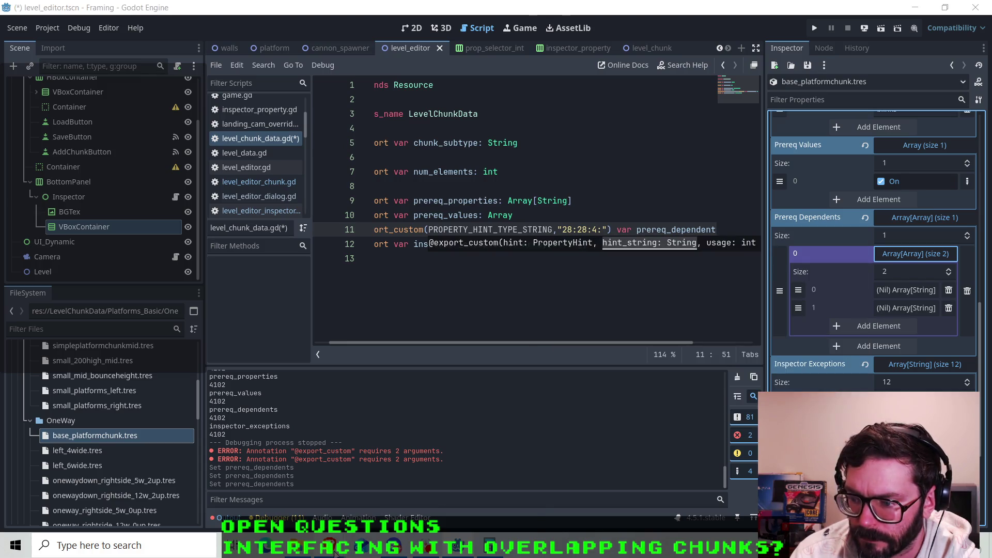
pyautogui.moveTo(329, 546)
pyautogui.click(422, 495)
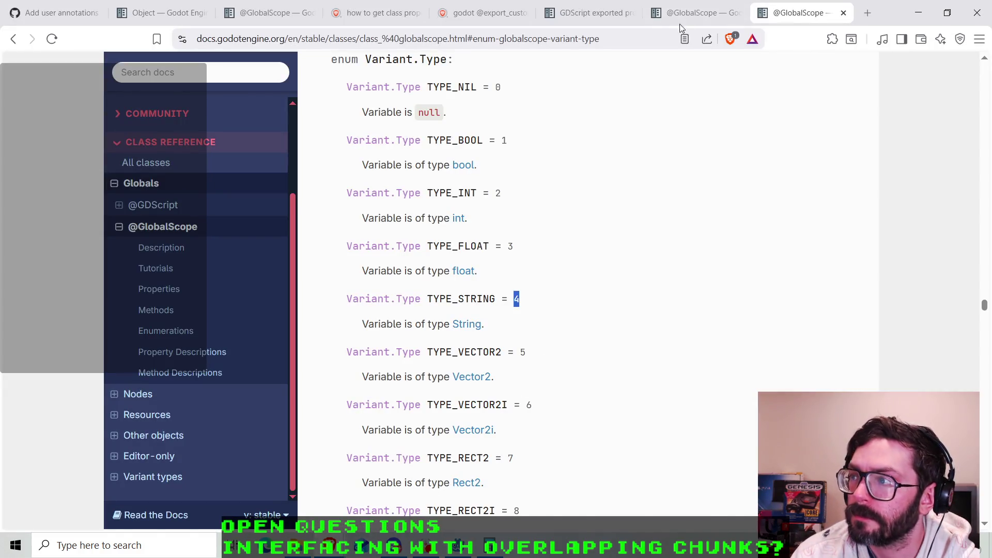
pyautogui.click(680, 21)
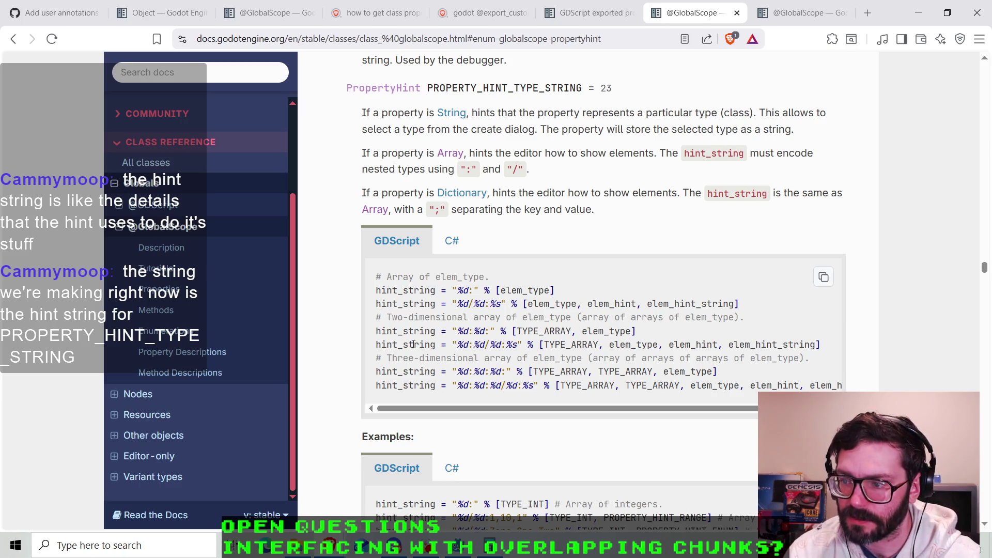
pyautogui.moveTo(822, 345); pyautogui.dragTo(373, 346)
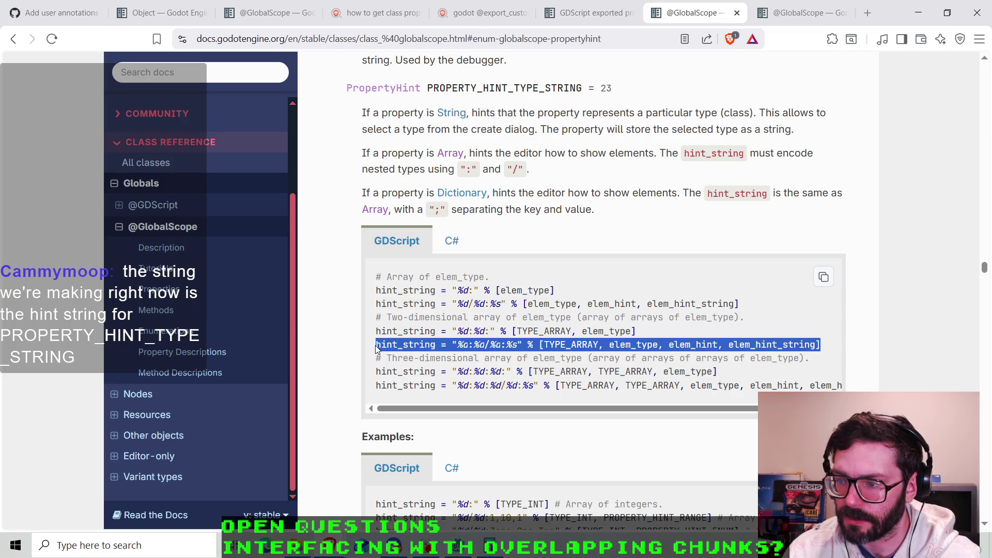
pyautogui.moveTo(668, 345); pyautogui.dragTo(816, 345)
pyautogui.click(817, 343)
pyautogui.click(585, 344)
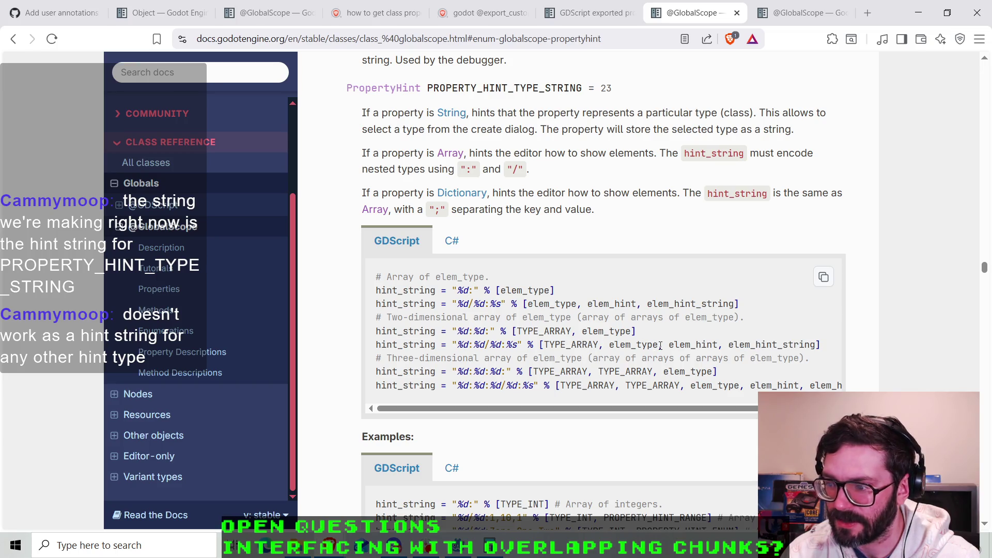
pyautogui.moveTo(374, 348); pyautogui.dragTo(827, 349)
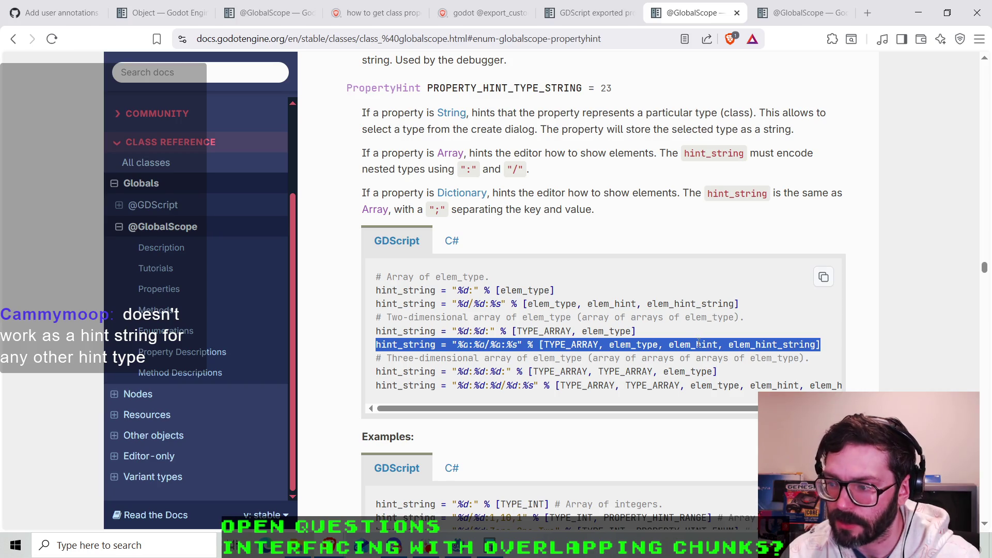
pyautogui.click(633, 331)
pyautogui.moveTo(634, 331)
pyautogui.mouseDown()
pyautogui.moveTo(374, 338)
pyautogui.moveTo(672, 345)
pyautogui.moveTo(659, 336)
pyautogui.mouseUp()
pyautogui.click(375, 336)
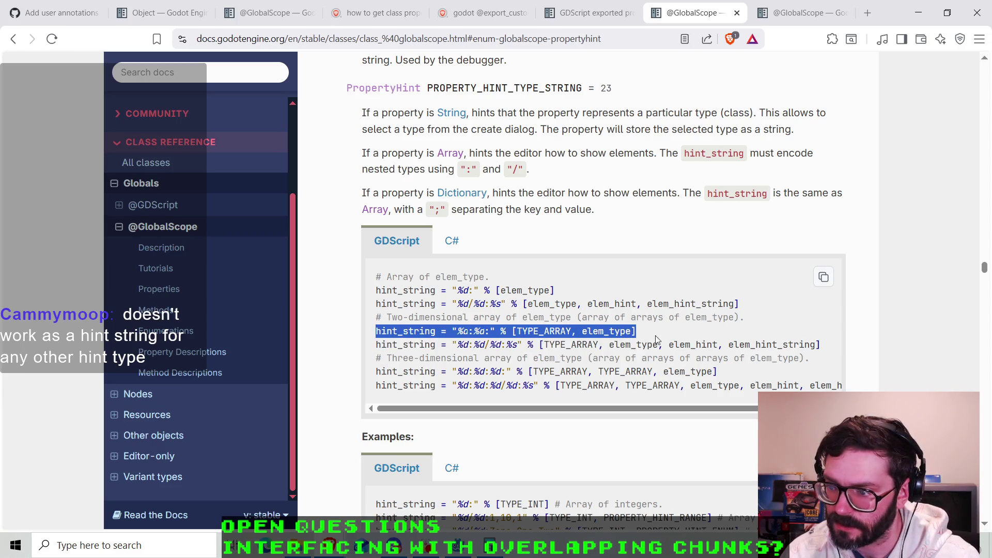
pyautogui.click(659, 338)
pyautogui.moveTo(823, 346); pyautogui.dragTo(764, 346)
pyautogui.click(762, 345)
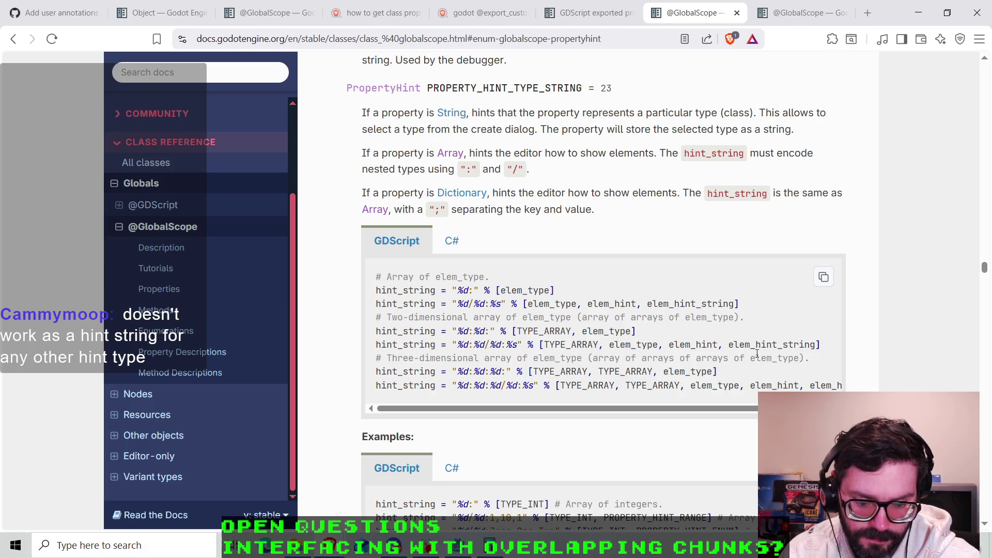
pyautogui.click(455, 547)
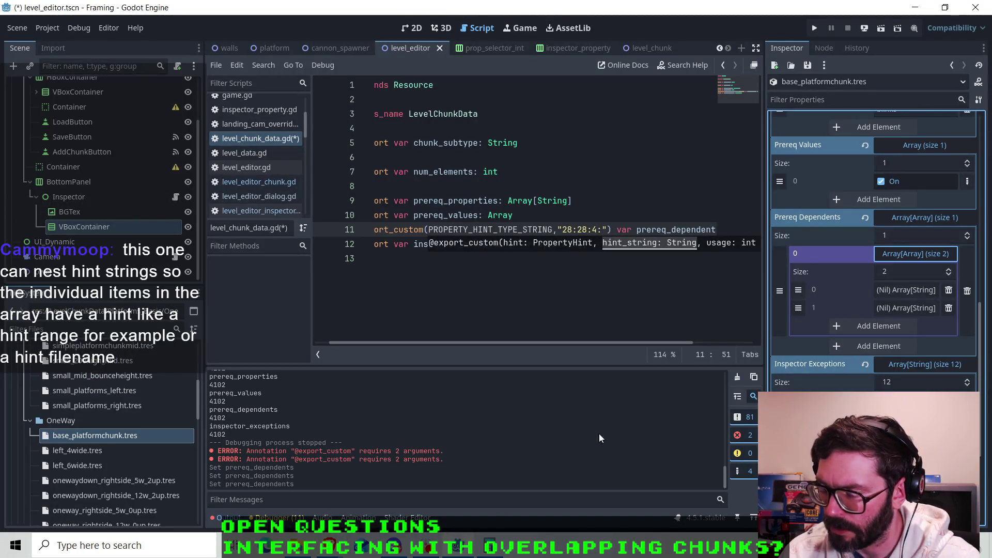
# - Widen the Inspector by dragging the script-editor splitter left, then switch to the browser
pyautogui.hscroll(-1, 605, 344)
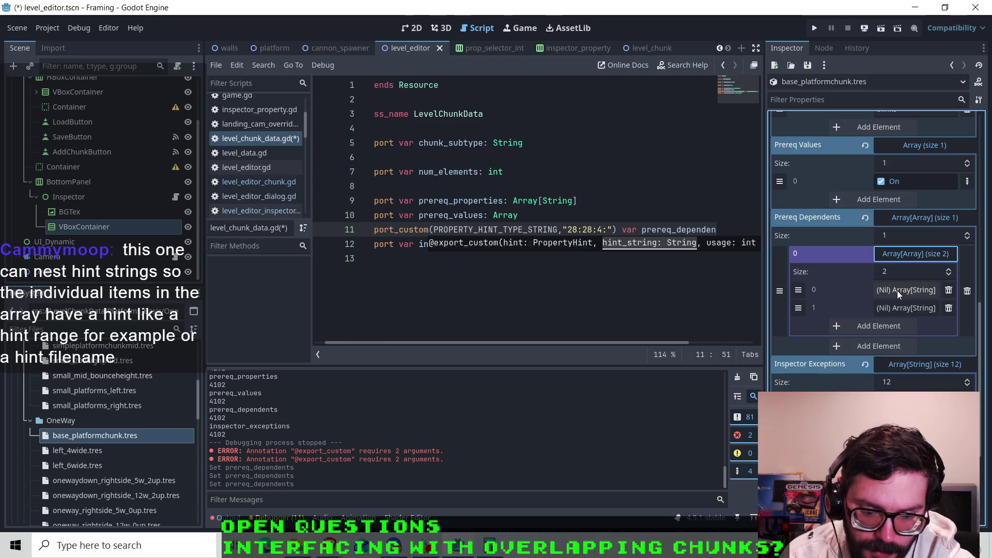
pyautogui.moveTo(764, 285); pyautogui.dragTo(704, 285)
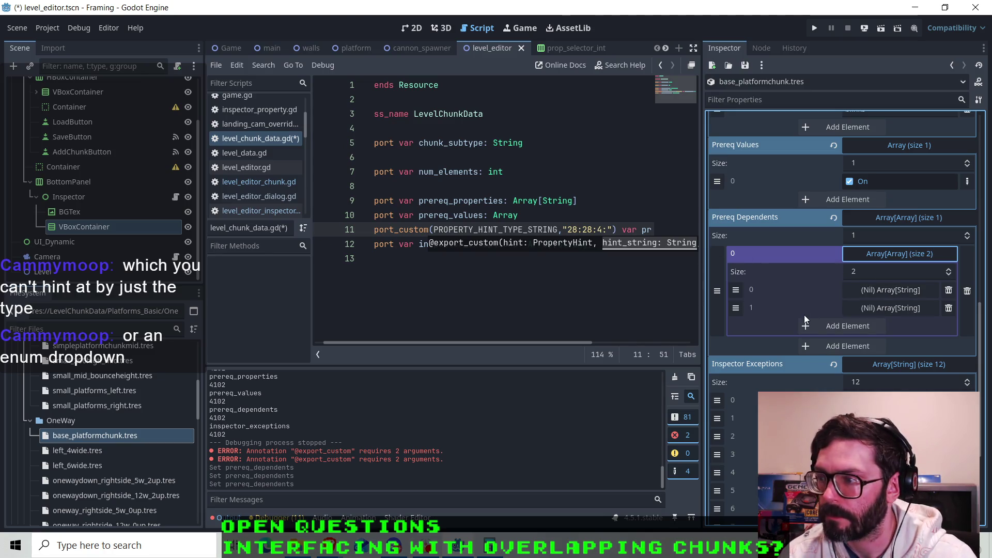
pyautogui.click(458, 548)
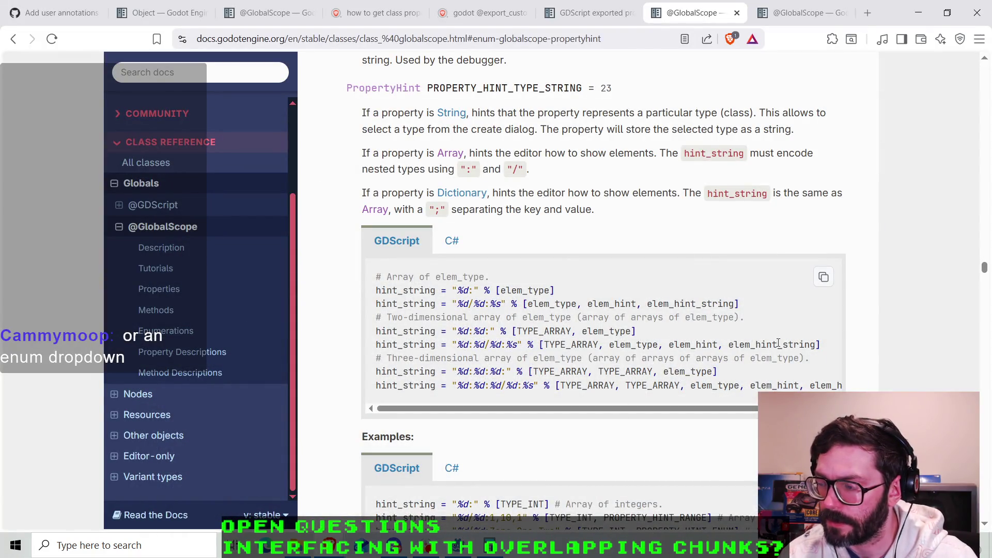
# - Highlight elem_hint and elem_hint_string in the nested-array hint_string example
pyautogui.moveTo(815, 345); pyautogui.dragTo(669, 342)
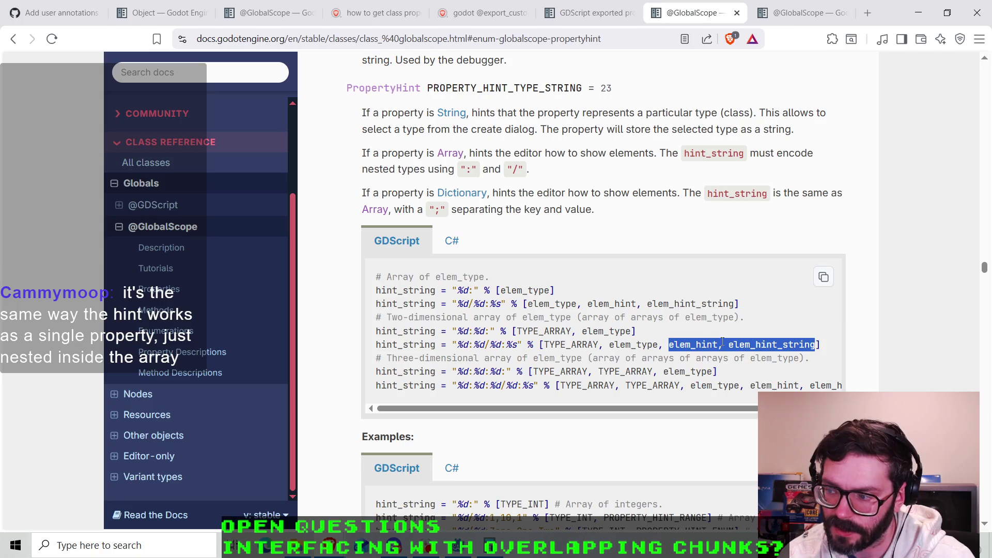
pyautogui.click(723, 344)
pyautogui.moveTo(718, 344); pyautogui.dragTo(669, 342)
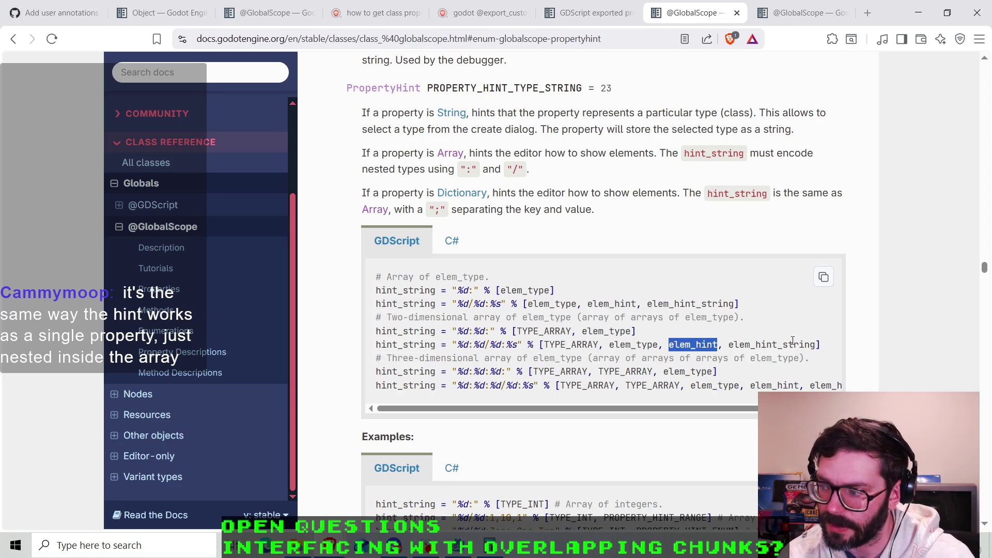
pyautogui.moveTo(817, 345); pyautogui.dragTo(727, 345)
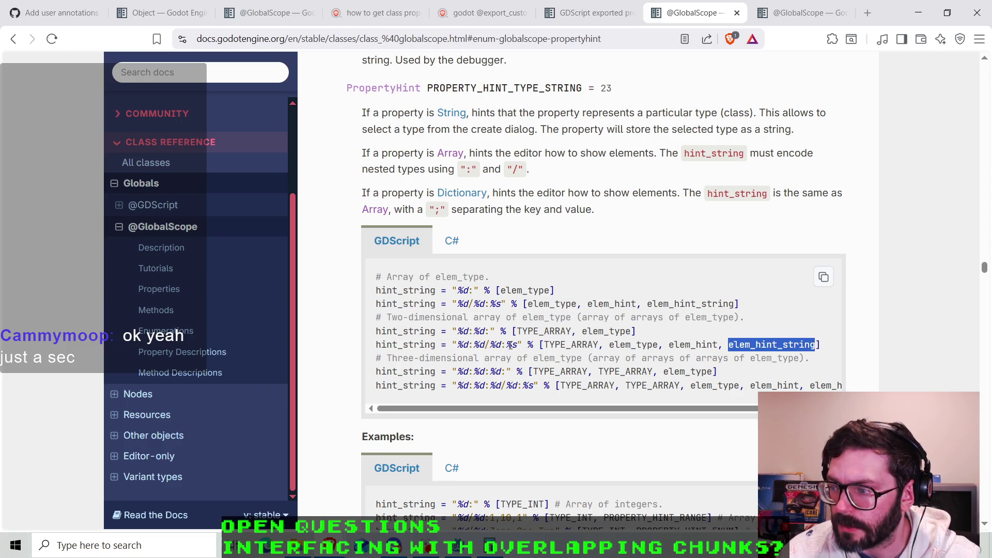
pyautogui.click(456, 549)
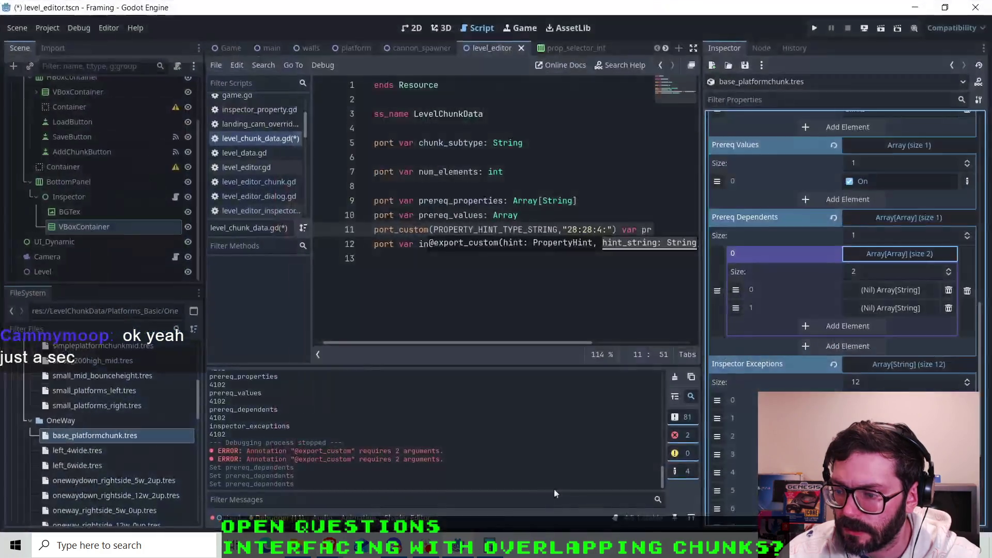
pyautogui.hotkey('alt', 'Tab')
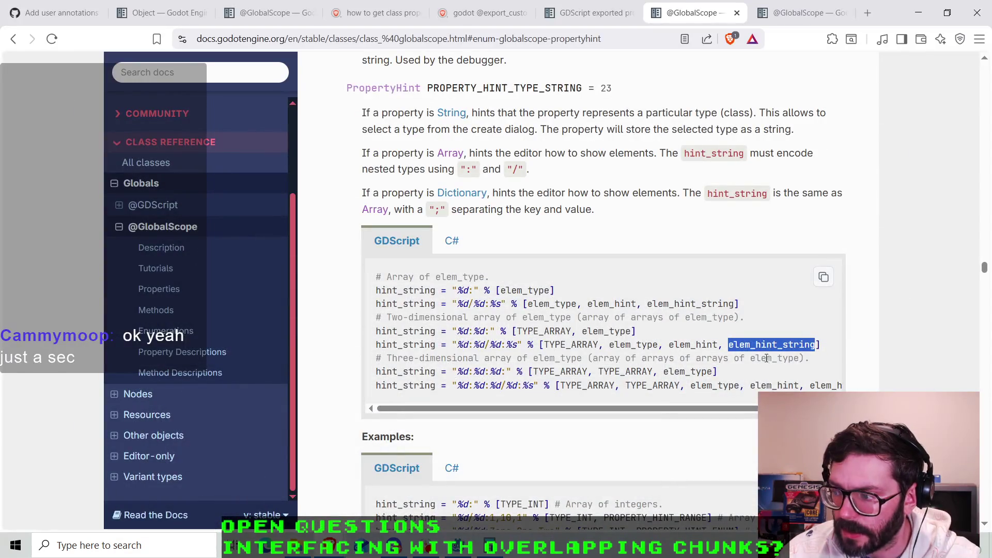
# - Select PROPERTY_HINT_TYPE_STRING's value 23 and the hint_string and nested type wording in the Array paragraph
pyautogui.doubleClick(715, 346)
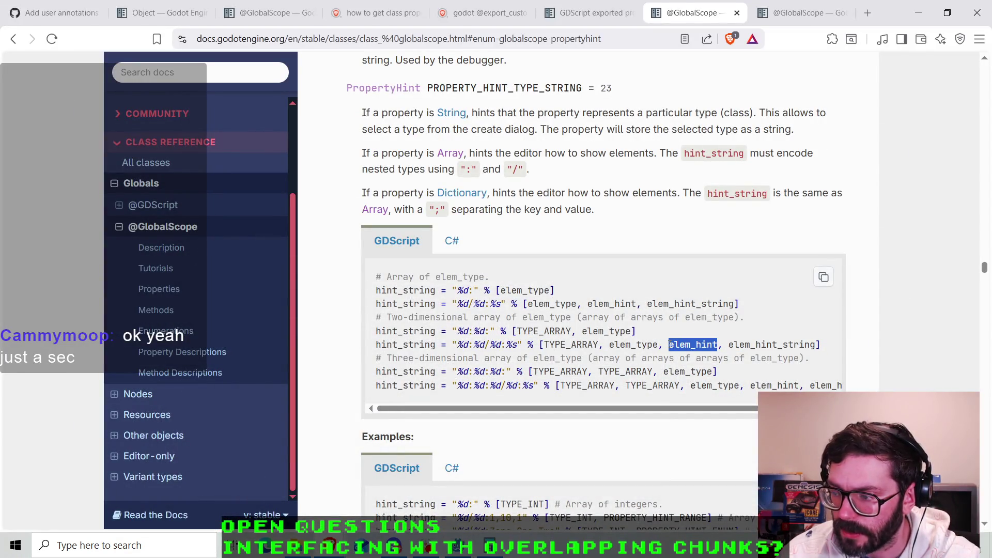
pyautogui.doubleClick(606, 88)
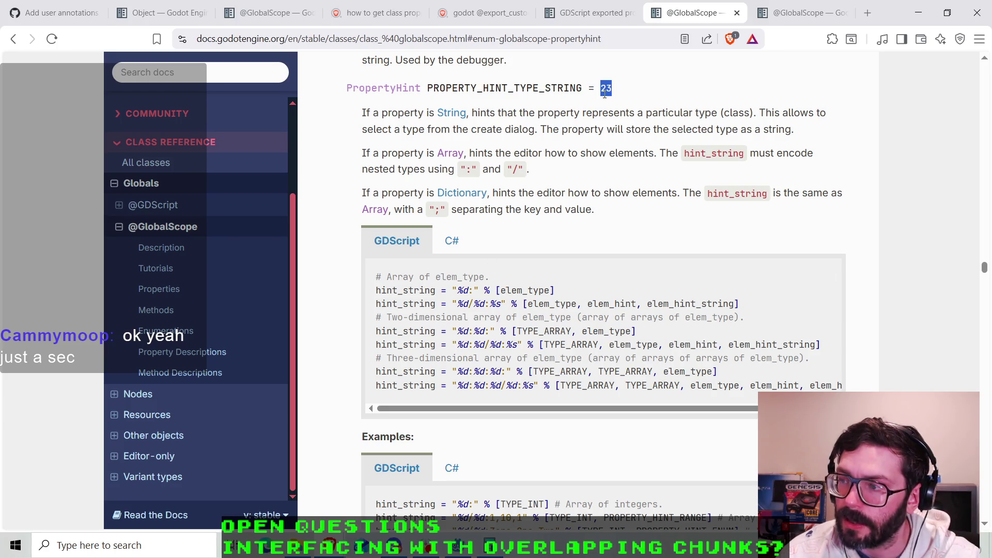
pyautogui.click(705, 343)
pyautogui.moveTo(719, 343); pyautogui.dragTo(691, 344)
pyautogui.click(692, 343)
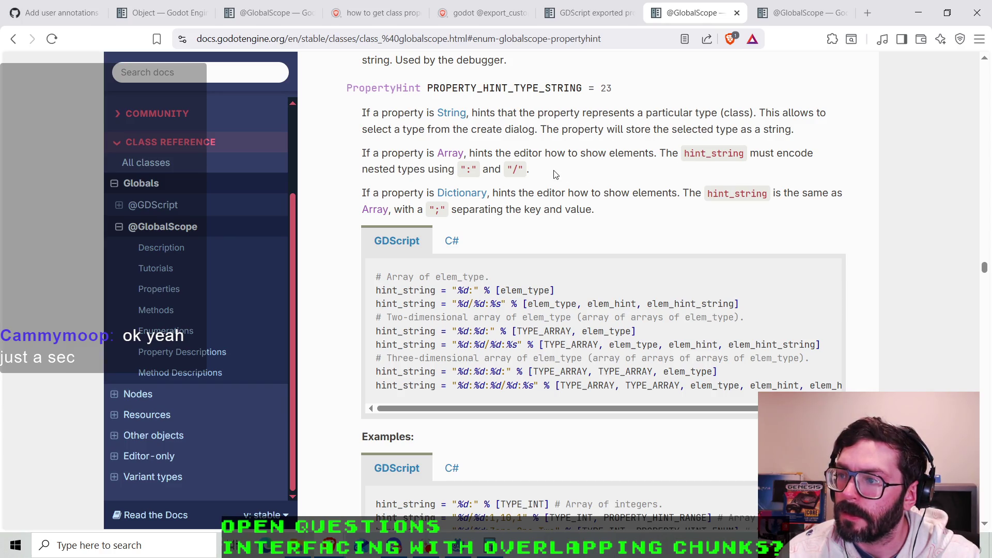
pyautogui.moveTo(690, 153); pyautogui.dragTo(734, 155)
pyautogui.moveTo(376, 170); pyautogui.dragTo(421, 171)
# - Replace the trailing colon in line 11's hint string with '/'
pyautogui.click(421, 171)
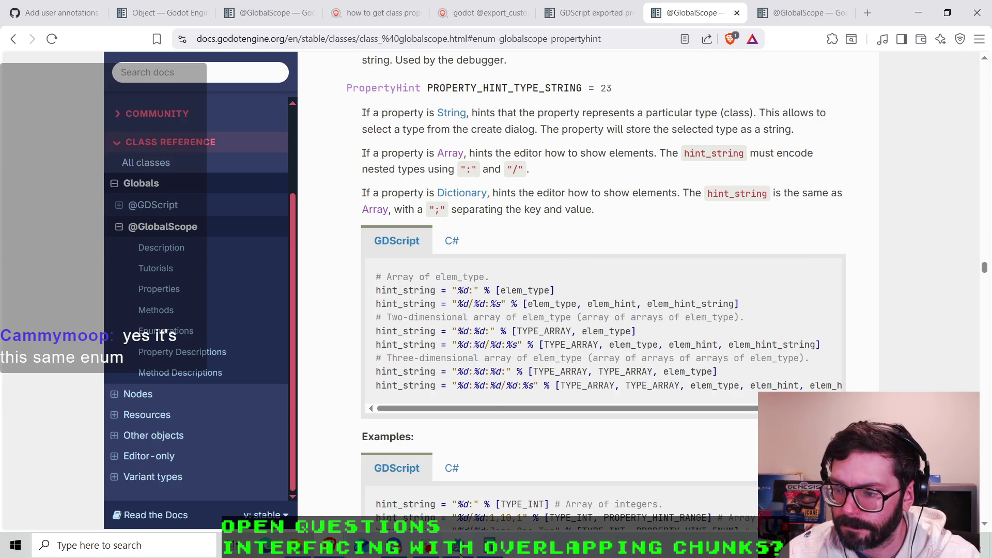
pyautogui.hotkey('alt', 'Tab')
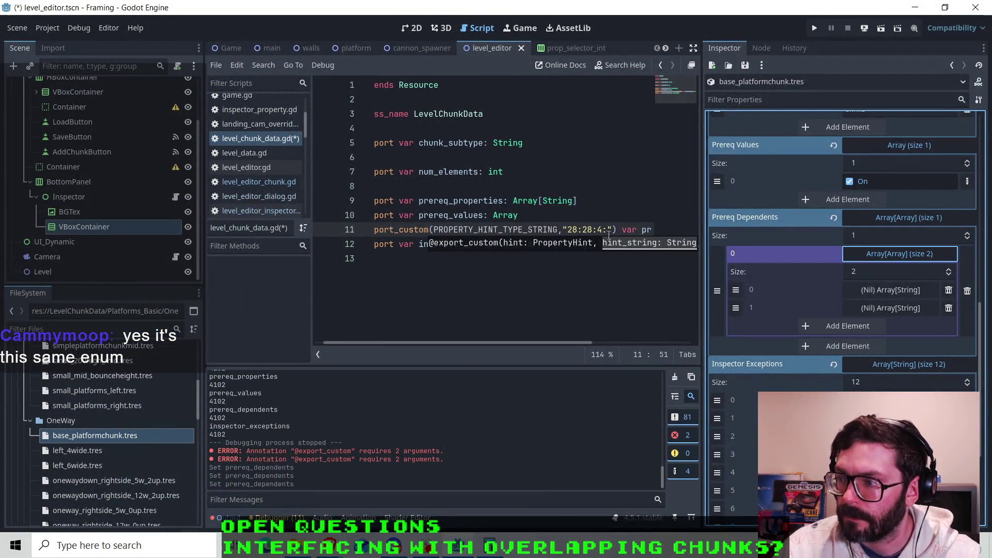
pyautogui.click(465, 551)
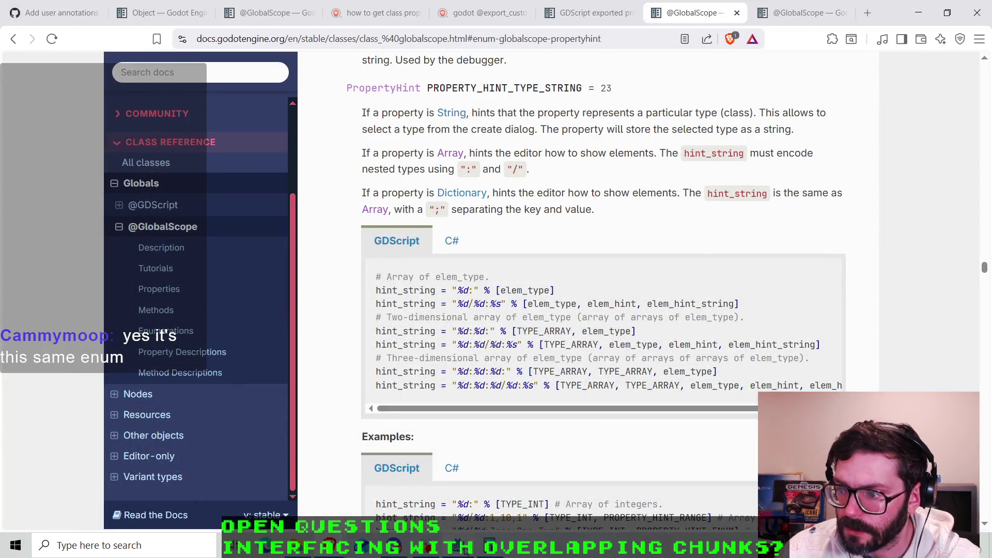
pyautogui.click(457, 551)
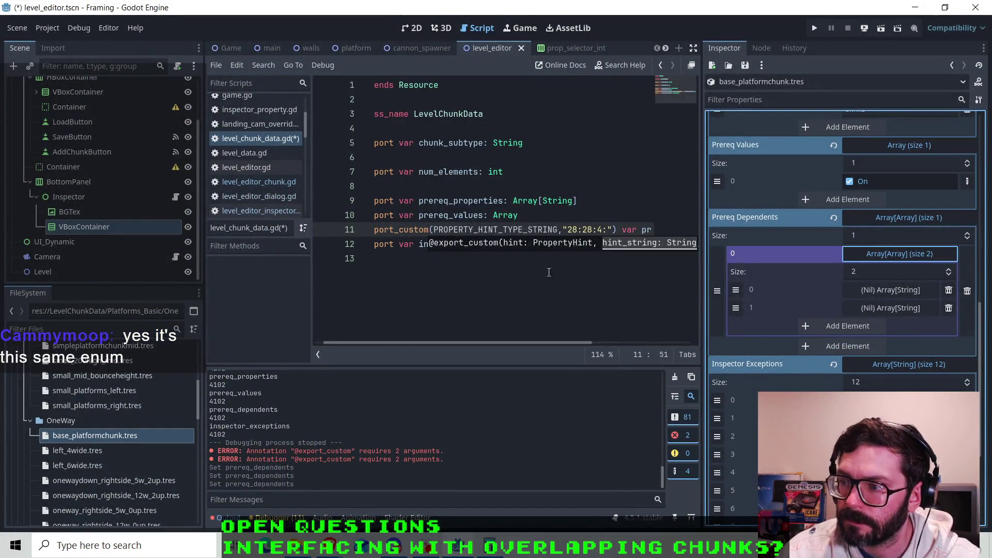
pyautogui.click(557, 230)
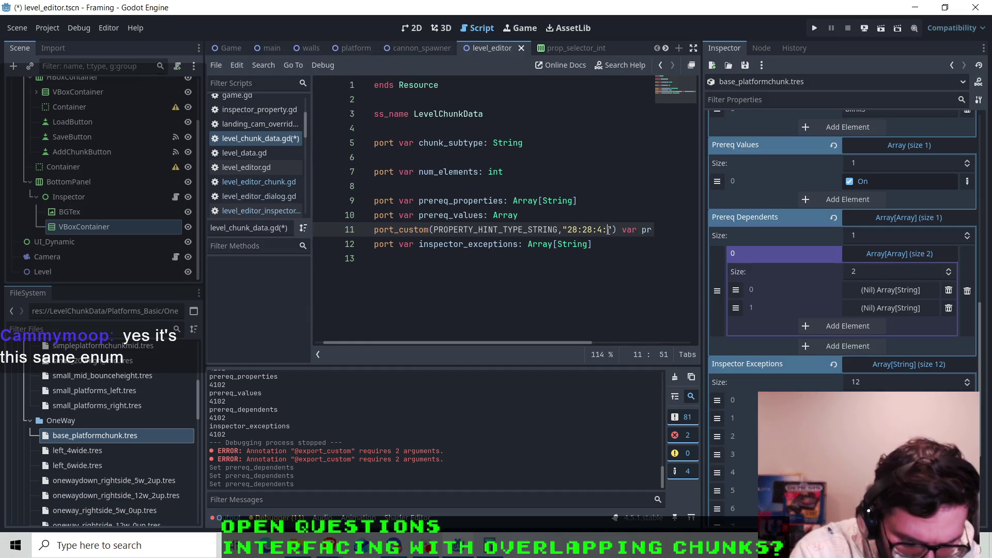
pyautogui.press('BackSpace')
pyautogui.write('/')
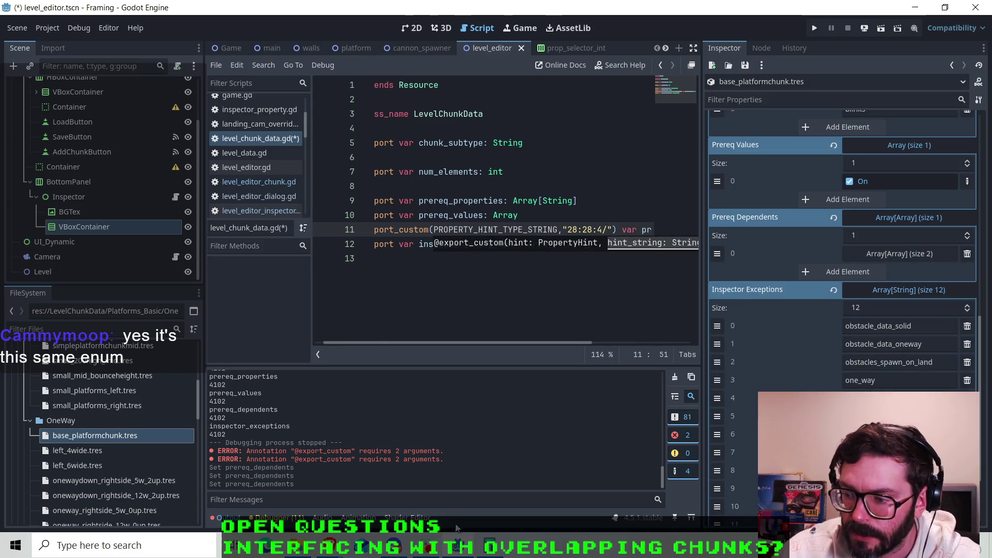
# - Append 'blerg:blah' so the hint reads '28:28:4/blerg:blah', and save the script
pyautogui.click(457, 545)
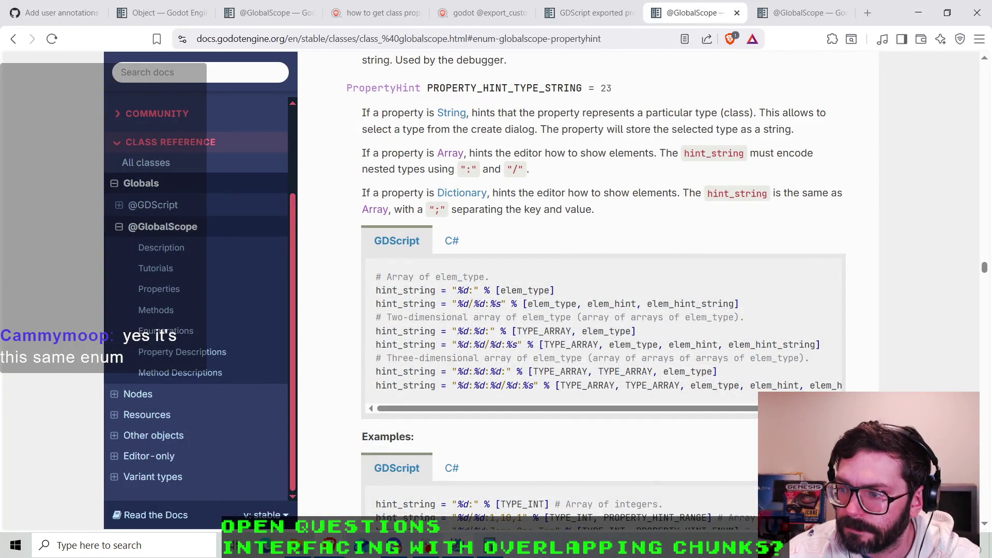
pyautogui.click(454, 544)
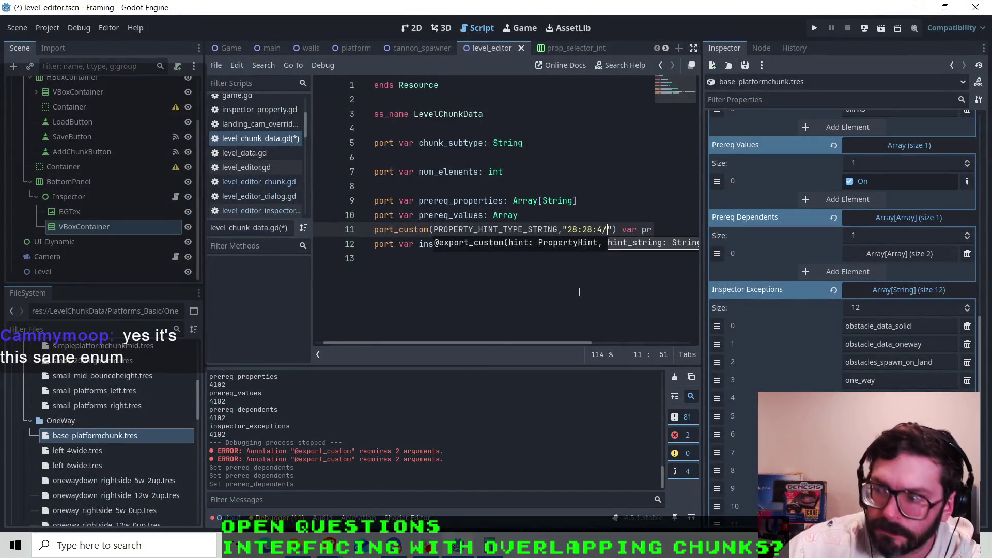
pyautogui.write('blerg')
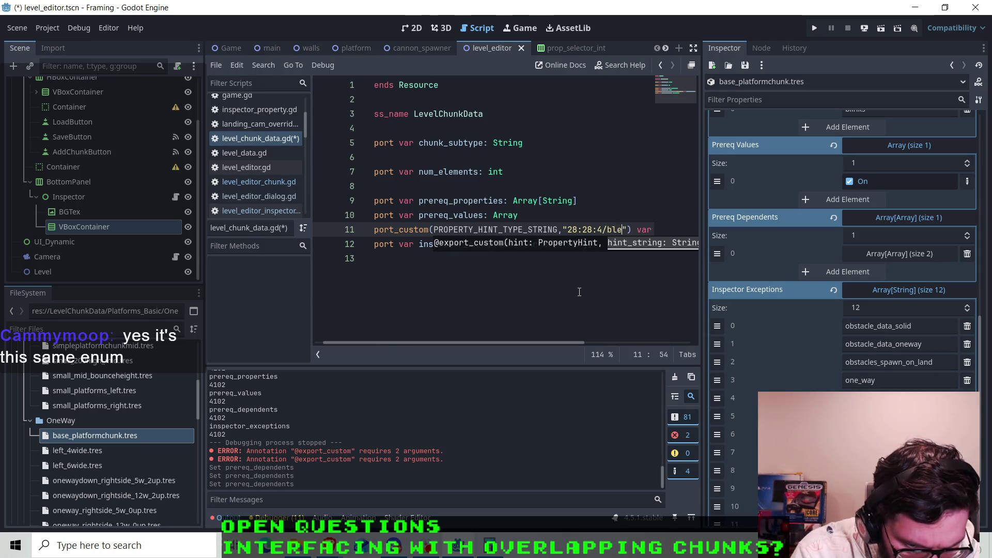
pyautogui.write(':blah')
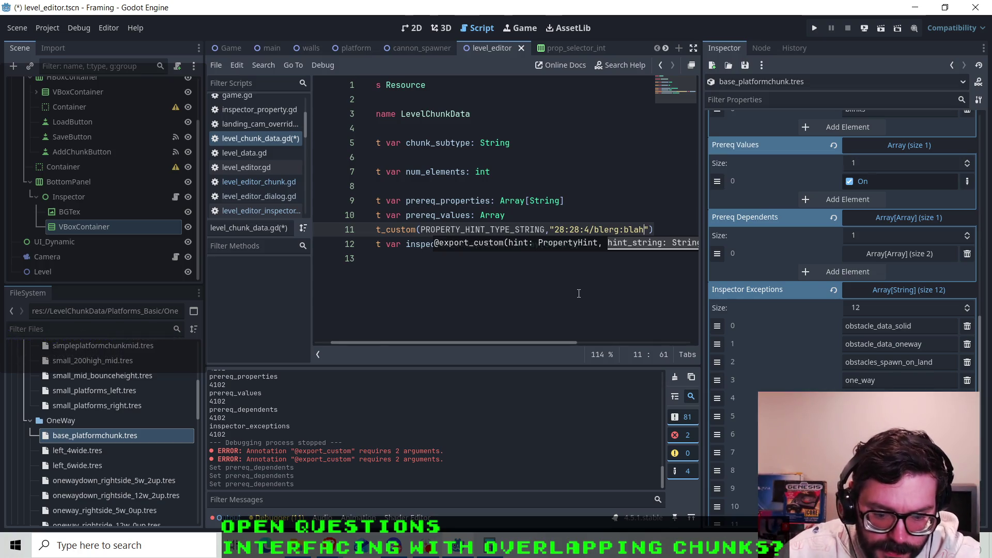
pyautogui.click(614, 222)
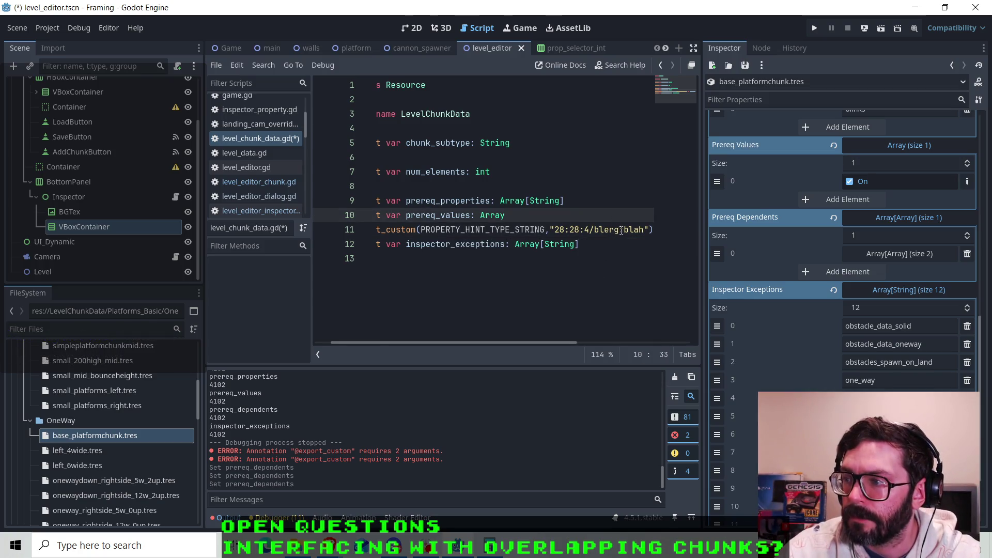
pyautogui.click(620, 229)
pyautogui.moveTo(620, 229); pyautogui.dragTo(595, 229)
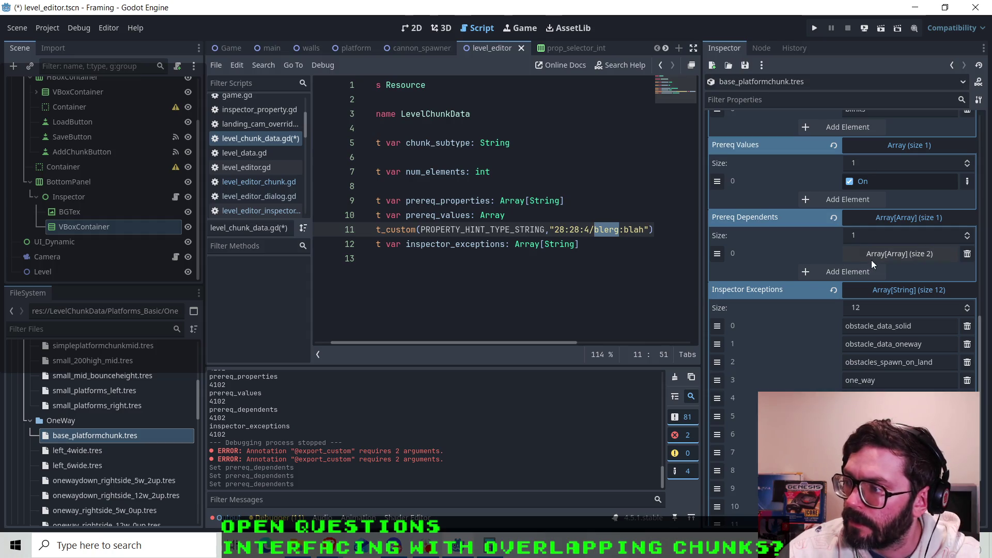
pyautogui.click(654, 229)
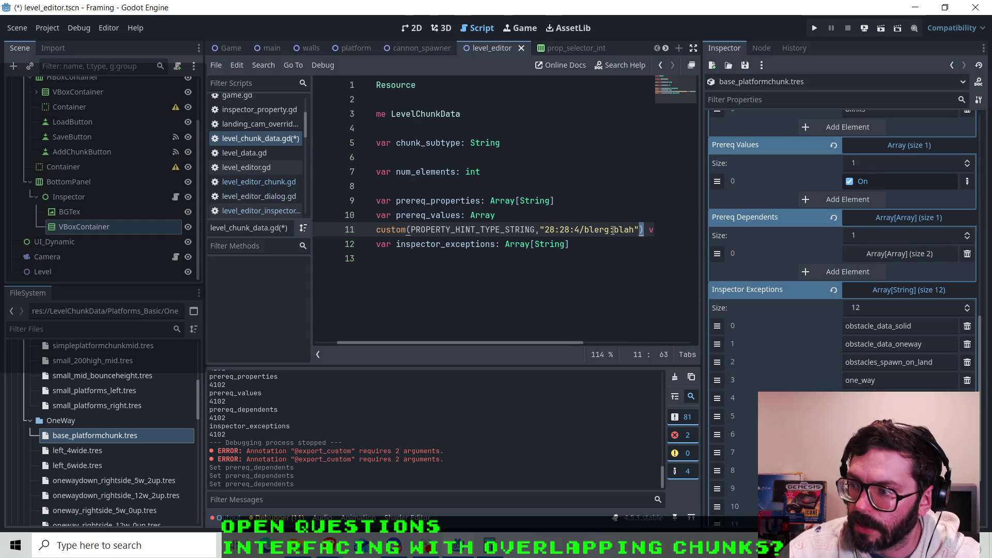
pyautogui.moveTo(610, 230); pyautogui.dragTo(585, 229)
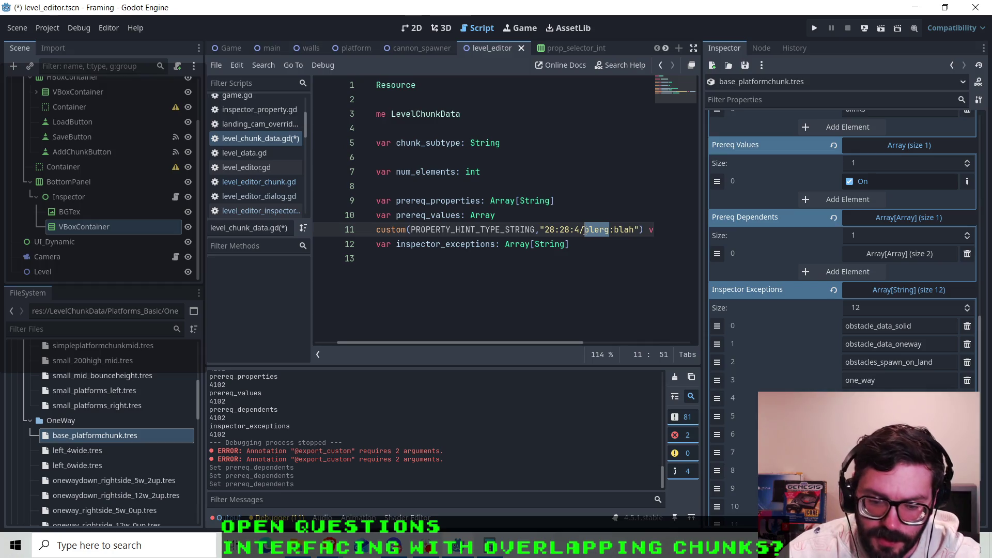
pyautogui.click(889, 254)
pyautogui.click(890, 254)
pyautogui.click(604, 229)
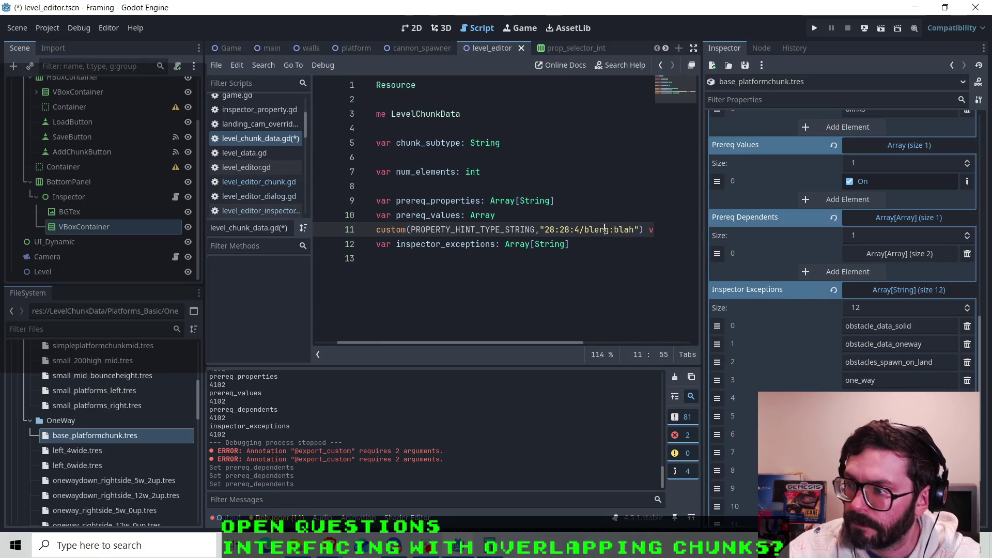
pyautogui.hotkey('ctrl', 's')
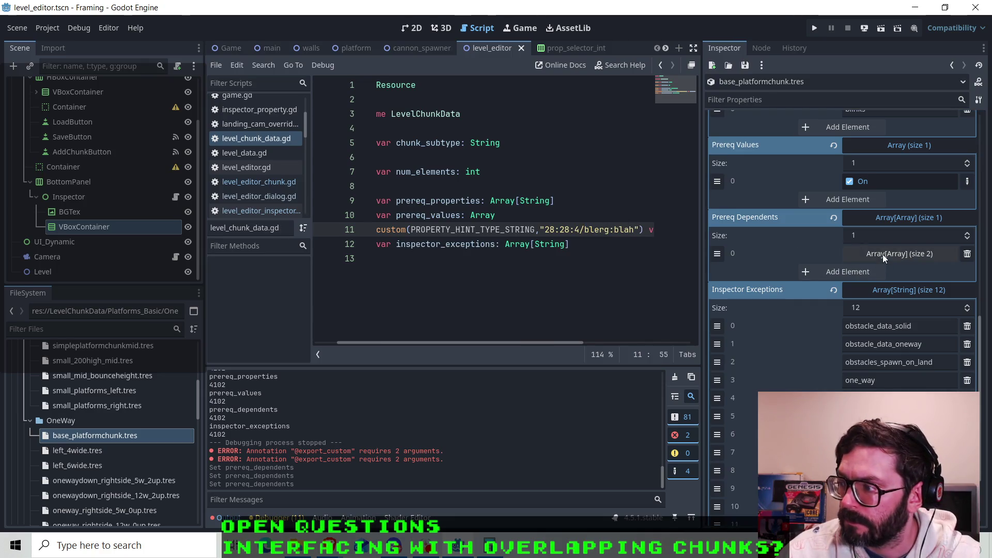
# - Make the first inner Prereq Dependents entry an Array[String] with one element
pyautogui.click(883, 254)
pyautogui.click(875, 290)
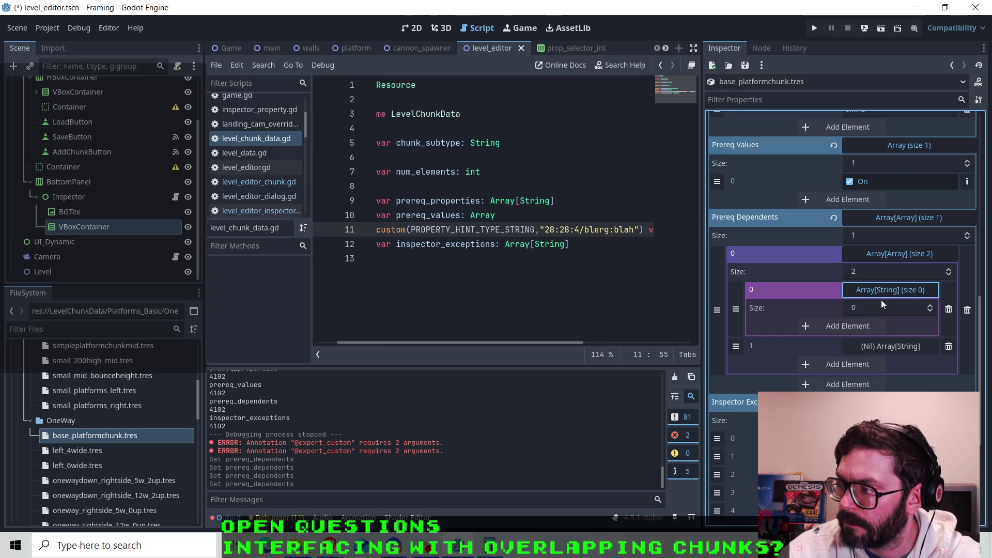
pyautogui.click(930, 305)
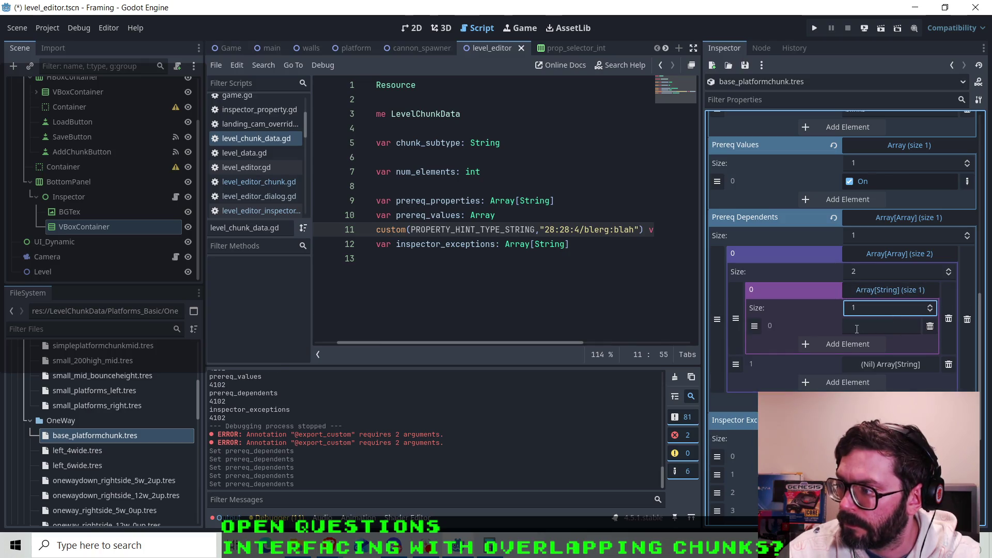
# - Replace 'blerg' with '4' so the hint reads '28:28:4/4:blah', save, and check the inner string array
pyautogui.moveTo(610, 229); pyautogui.dragTo(586, 230)
pyautogui.write('4')
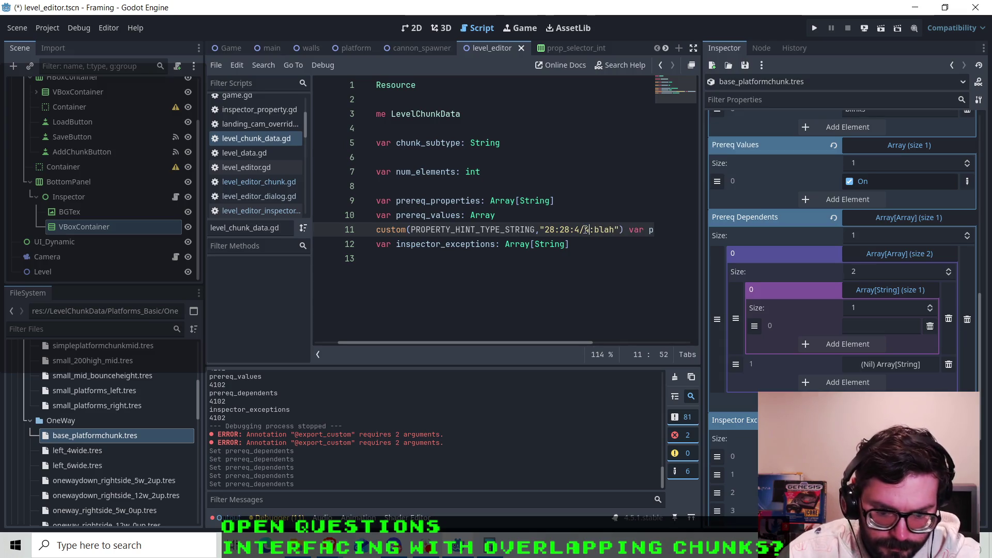
pyautogui.hotkey('ctrl', 's')
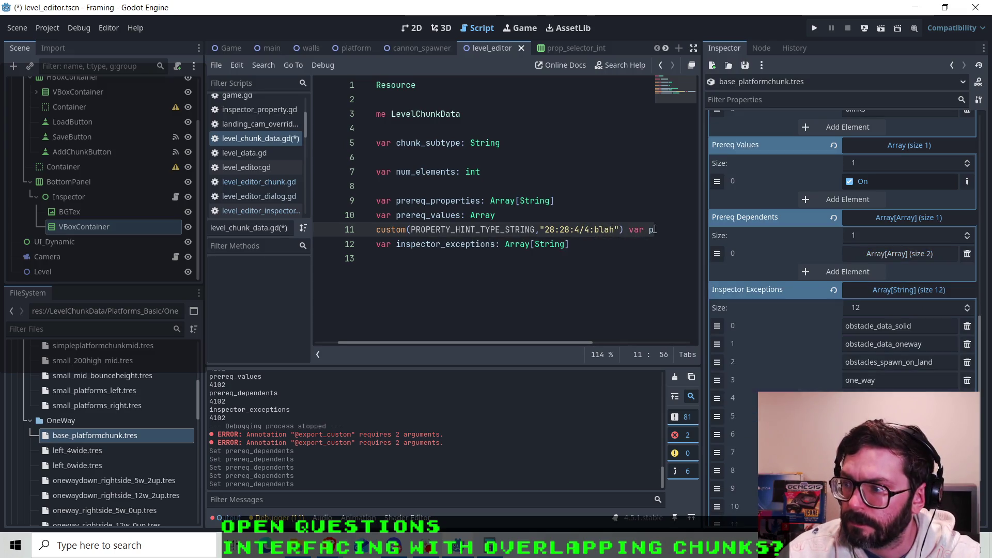
pyautogui.click(891, 255)
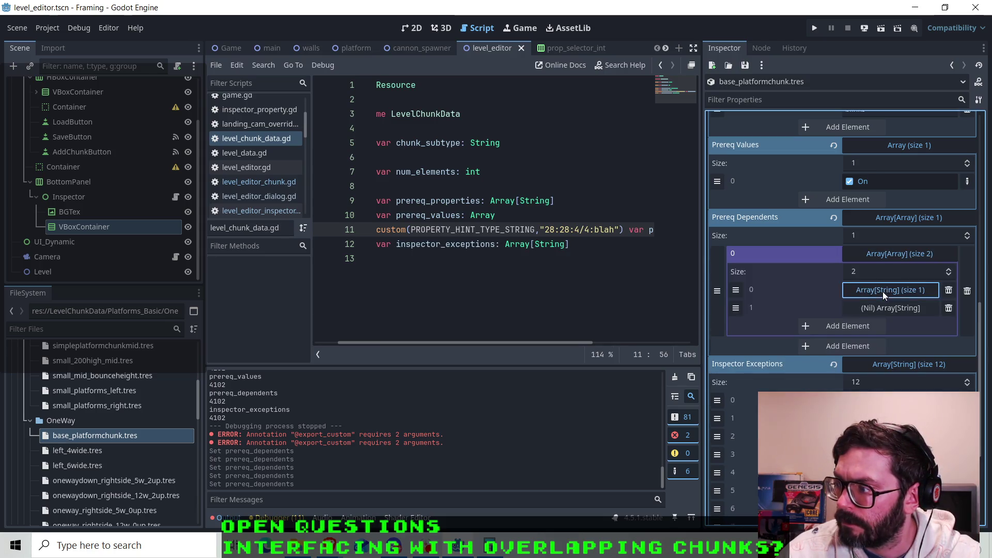
pyautogui.click(883, 290)
pyautogui.click(859, 327)
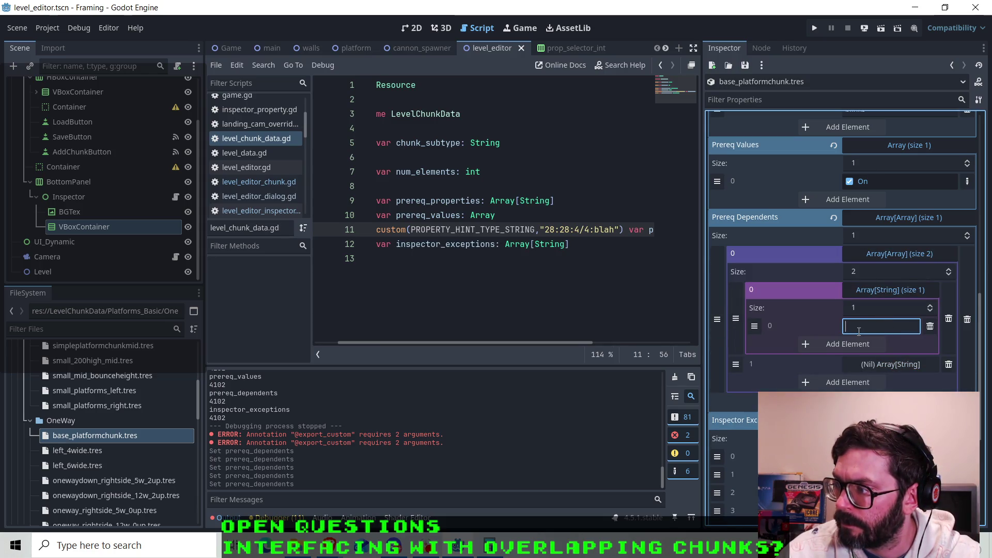
pyautogui.click(884, 291)
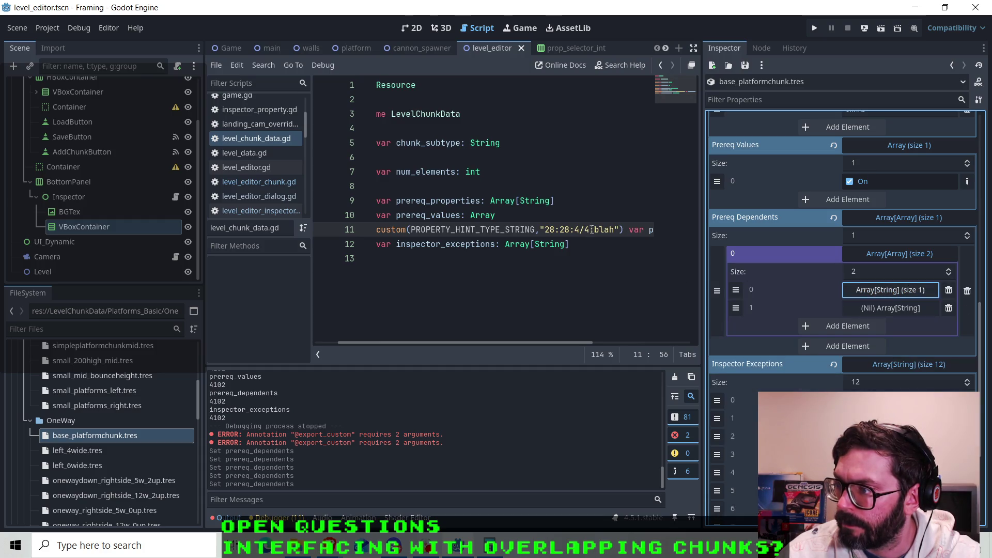
# - Resize the inner array to 1 and back to 2, then switch to the browser docs
pyautogui.moveTo(615, 230); pyautogui.dragTo(594, 229)
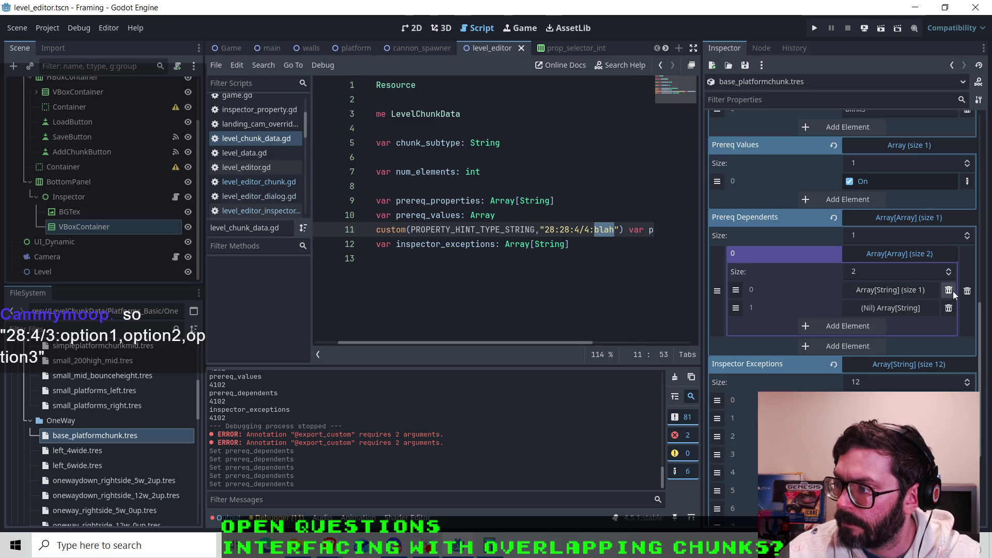
pyautogui.click(949, 275)
pyautogui.click(949, 278)
pyautogui.click(949, 271)
pyautogui.click(949, 271)
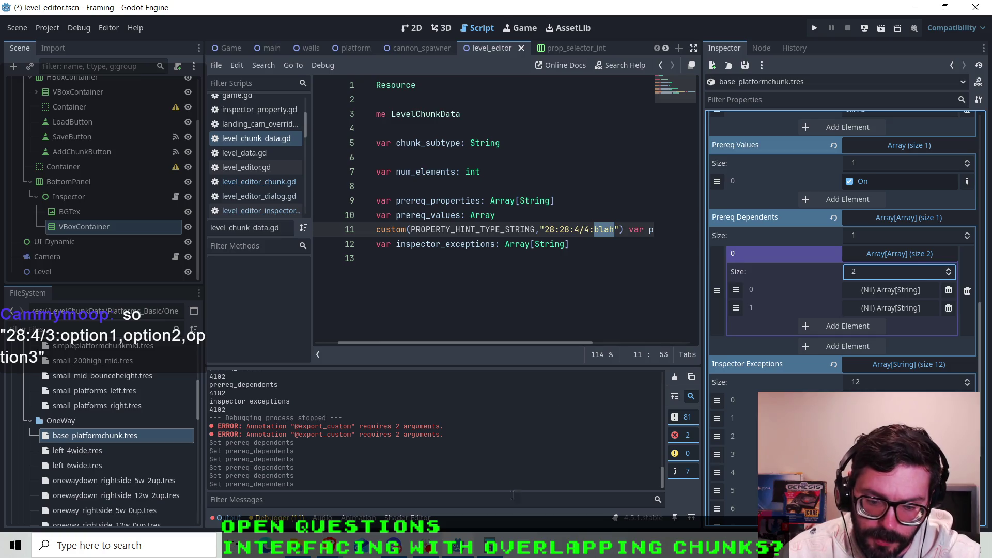
pyautogui.hotkey('alt', 'Tab')
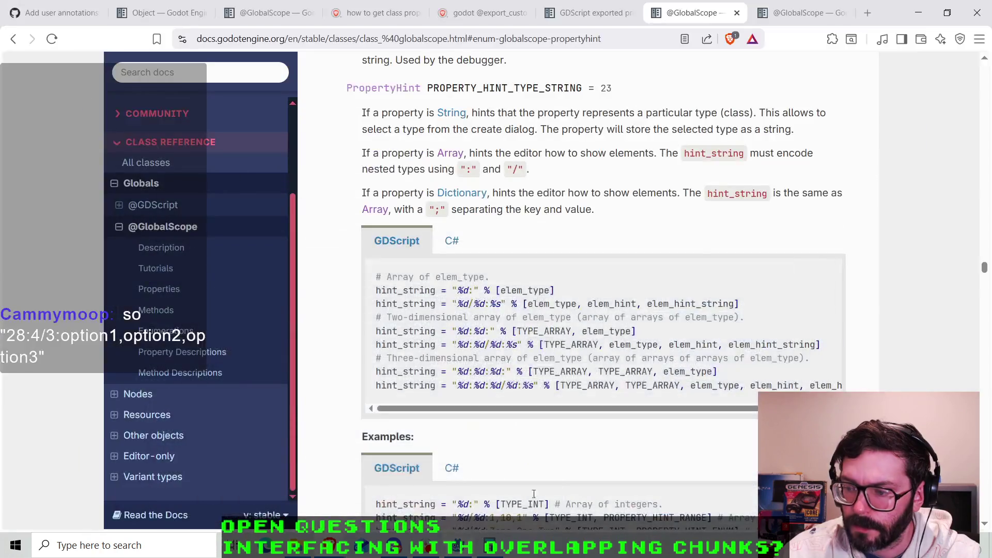
# - Review the Variant.Type values list in the browser
pyautogui.click(852, 6)
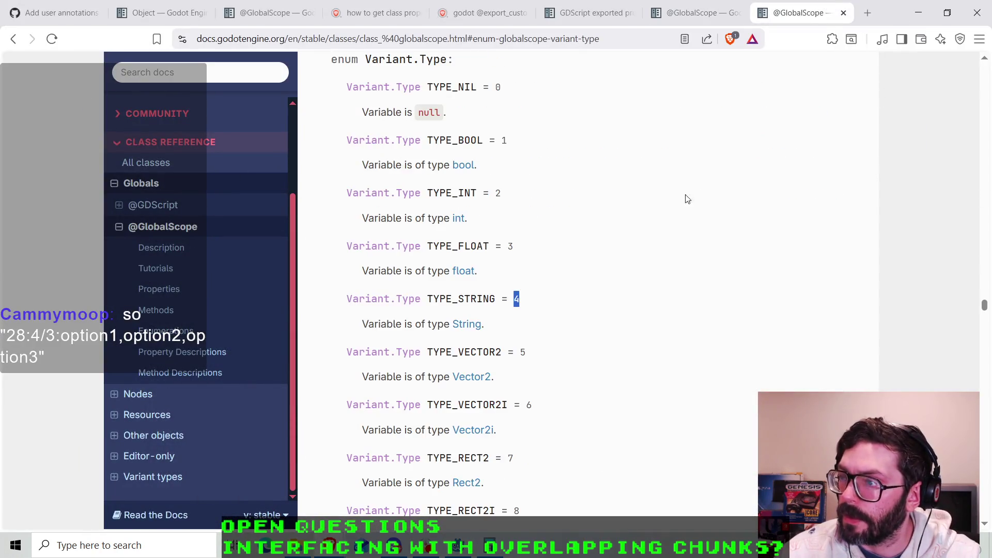
pyautogui.scroll(1, 610, 292)
pyautogui.scroll(-1, 611, 294)
pyautogui.moveTo(433, 246); pyautogui.dragTo(524, 252)
pyautogui.click(525, 251)
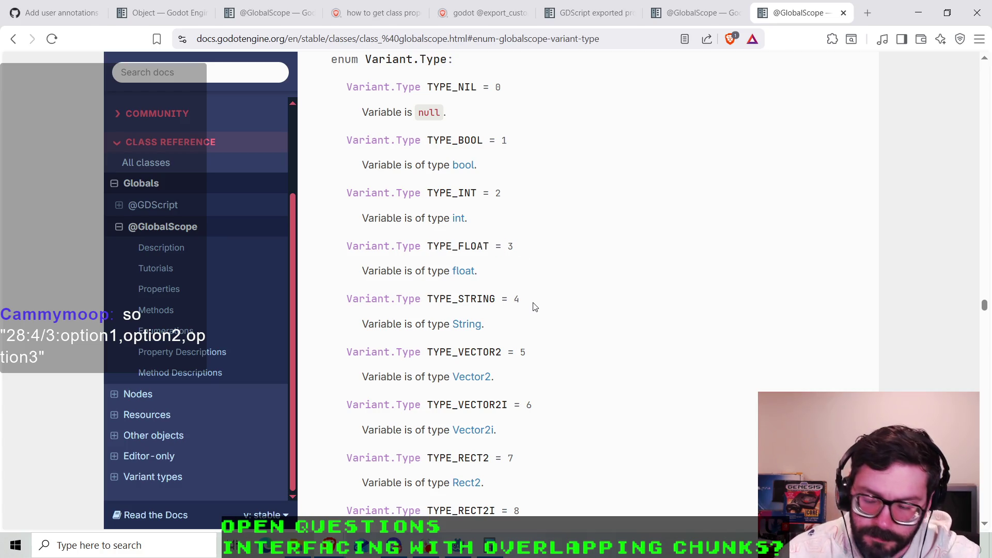
# - Compare the PROPERTY_HINT_ENUM_SUGGESTION and PROPERTY_HINT_TYPE_STRING entries in the PropertyHint docs
pyautogui.click(691, 12)
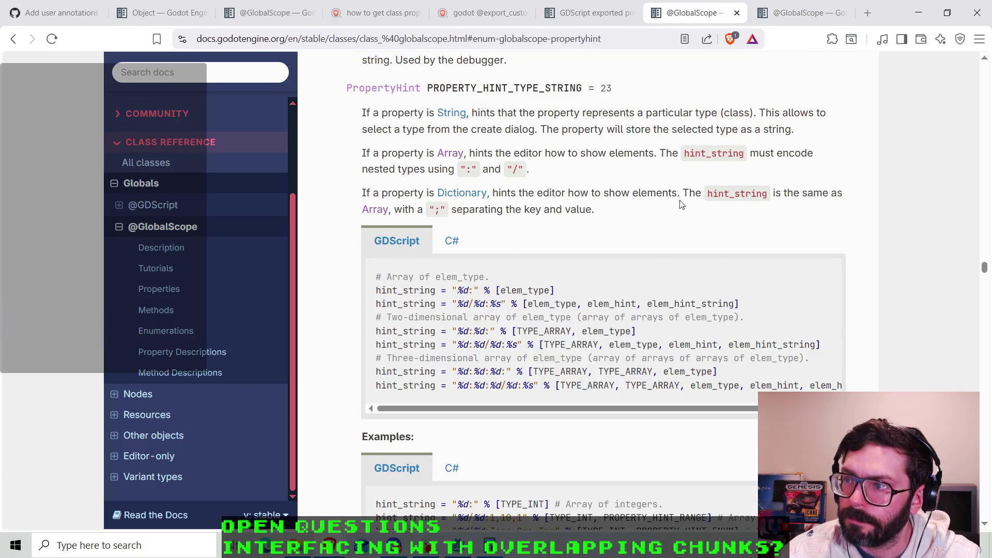
pyautogui.scroll(-2, 724, 184)
pyautogui.scroll(2, 672, 189)
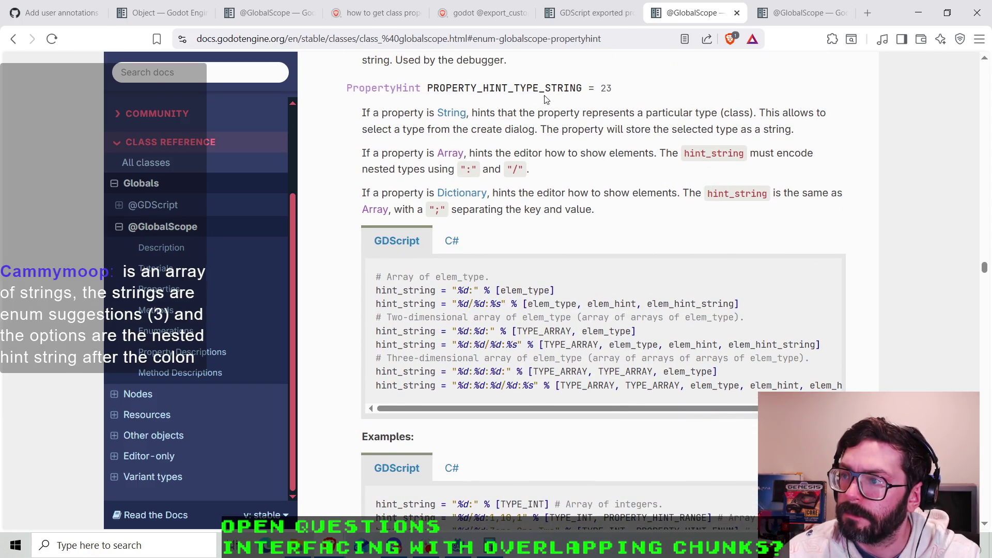
pyautogui.scroll(15, 612, 232)
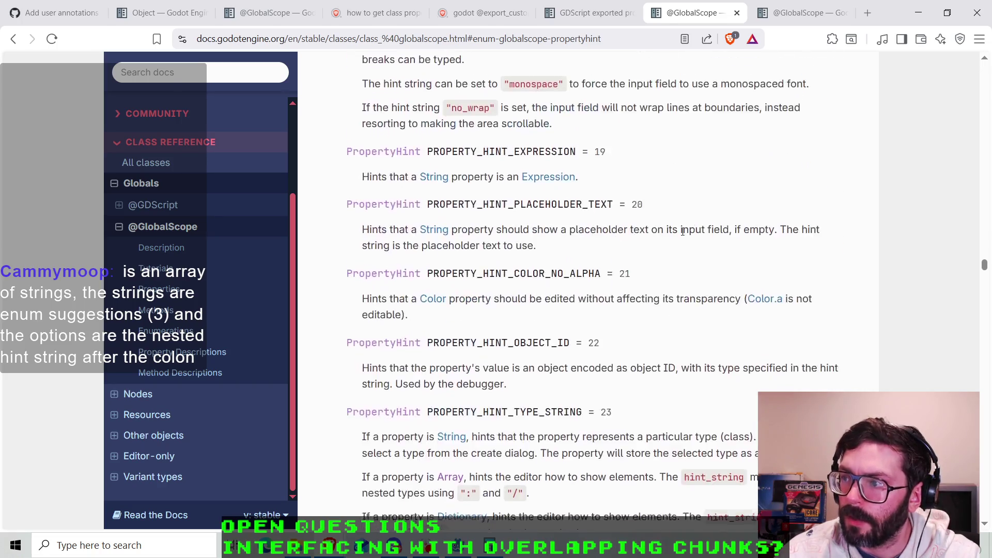
pyautogui.scroll(8, 653, 238)
pyautogui.scroll(7, 630, 226)
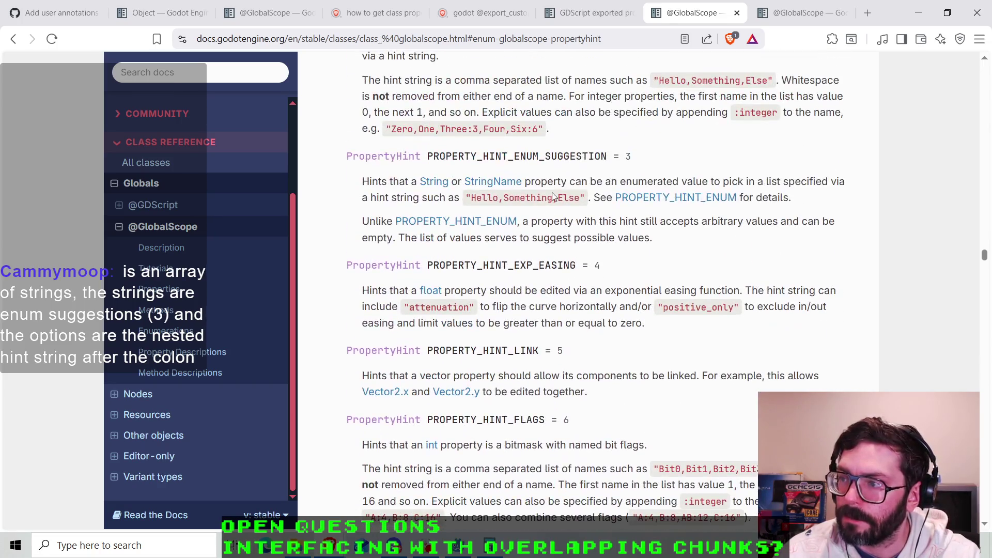
pyautogui.moveTo(508, 156); pyautogui.dragTo(607, 158)
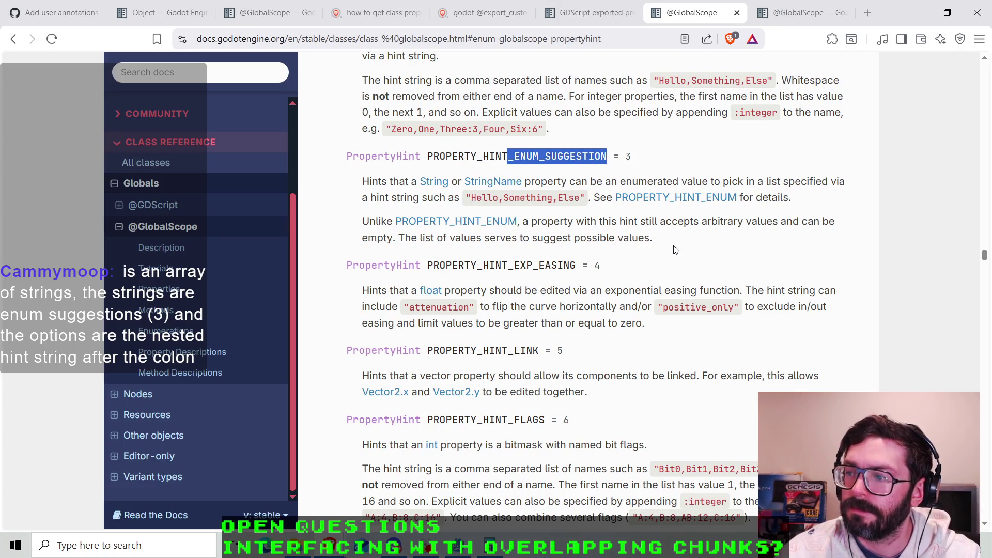
pyautogui.scroll(5, 676, 250)
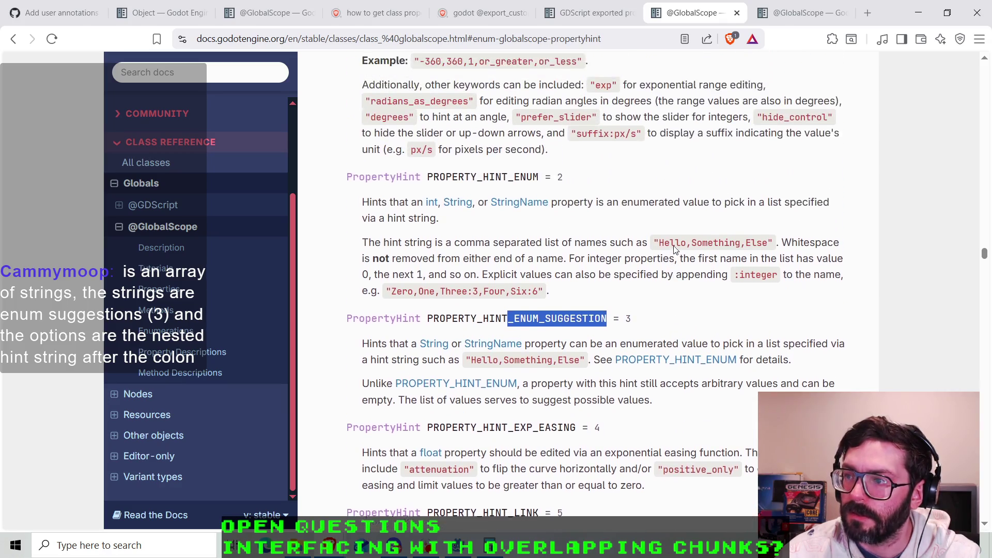
pyautogui.scroll(2, 676, 250)
pyautogui.scroll(-8, 667, 250)
pyautogui.scroll(-15, 651, 251)
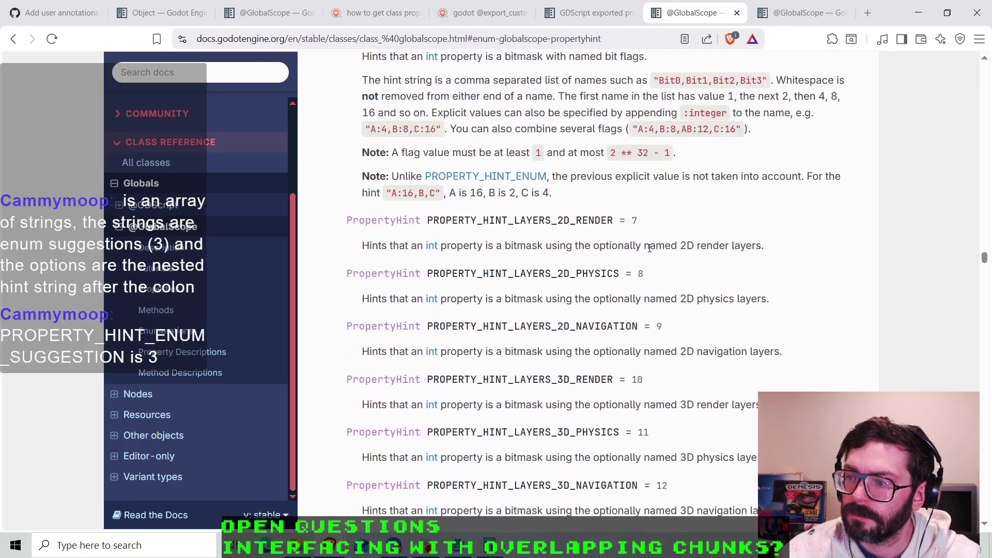
pyautogui.scroll(-5, 650, 251)
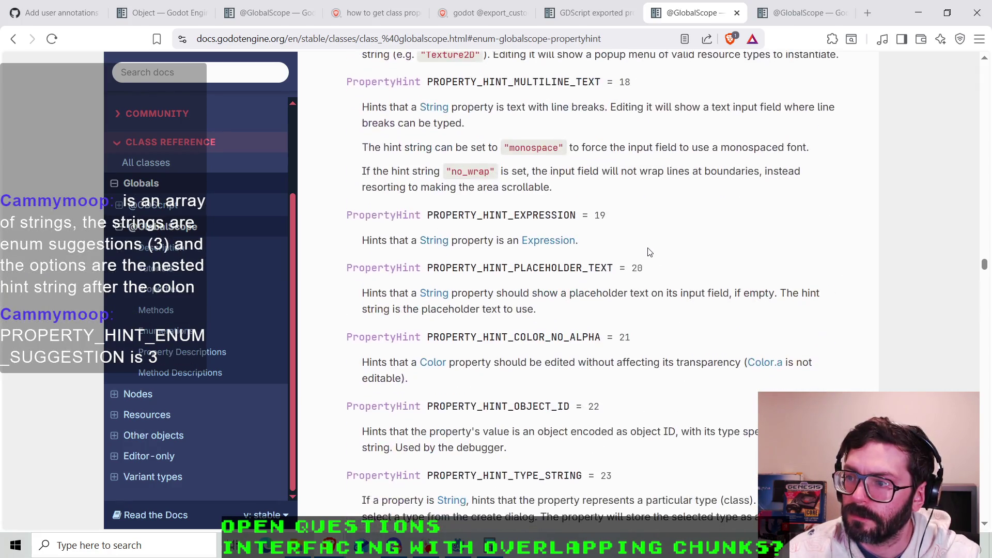
pyautogui.scroll(-1, 650, 252)
pyautogui.scroll(-5, 650, 252)
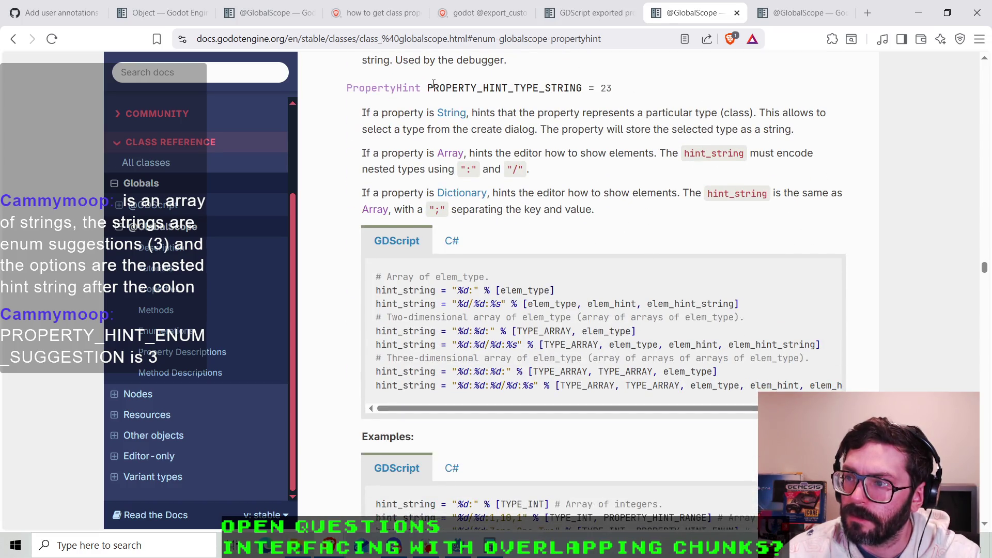
pyautogui.moveTo(429, 89); pyautogui.dragTo(571, 89)
pyautogui.click(569, 90)
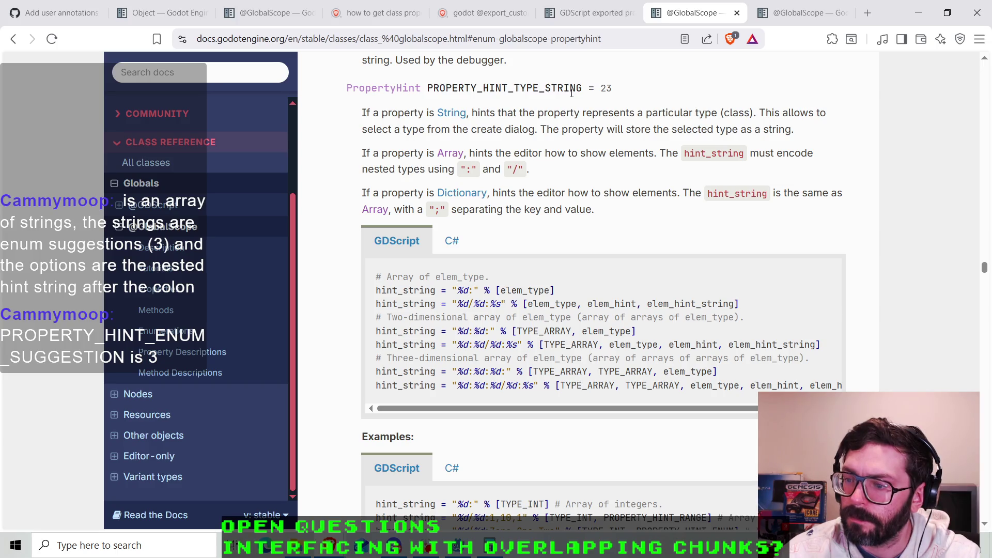
# - Reread the nearby PropertyHint entries, then return to the Godot editor
pyautogui.scroll(-6, 559, 111)
pyautogui.scroll(13, 559, 112)
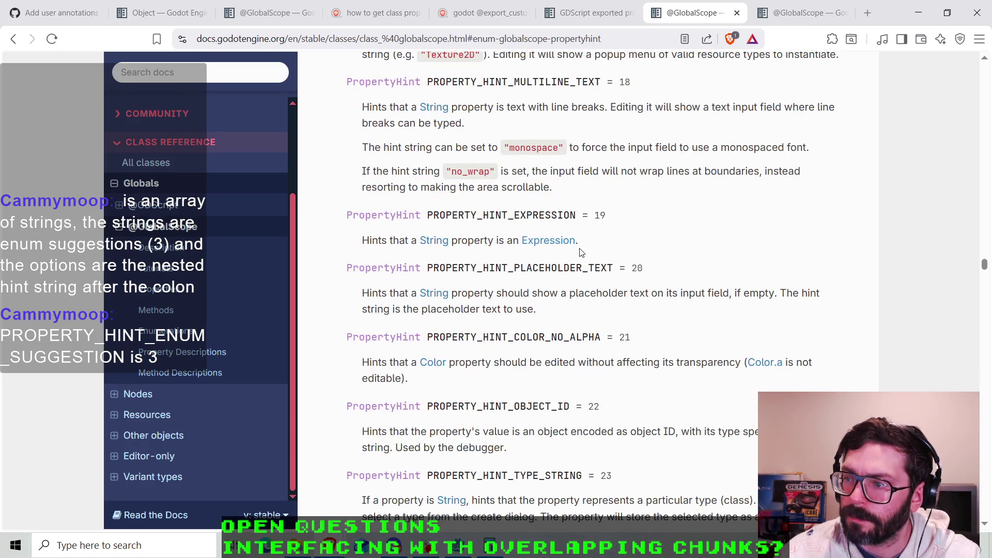
pyautogui.scroll(7, 581, 253)
pyautogui.scroll(2, 628, 260)
pyautogui.scroll(-11, 620, 258)
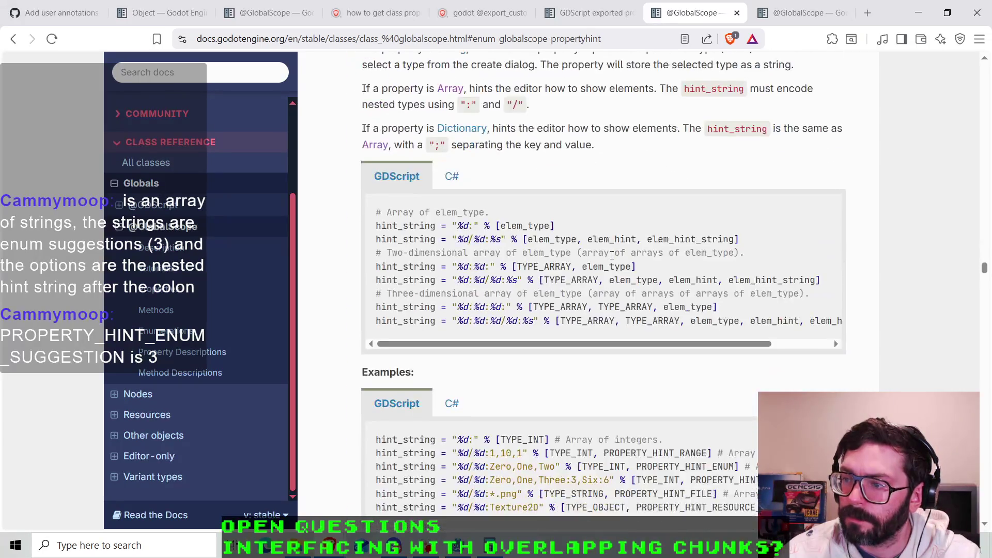
pyautogui.scroll(1, 612, 255)
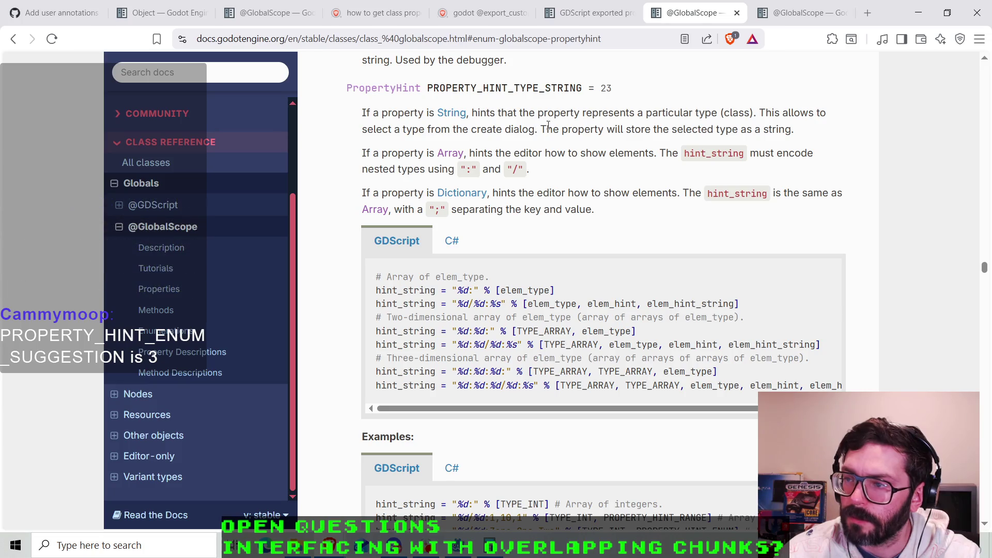
pyautogui.scroll(1, 520, 104)
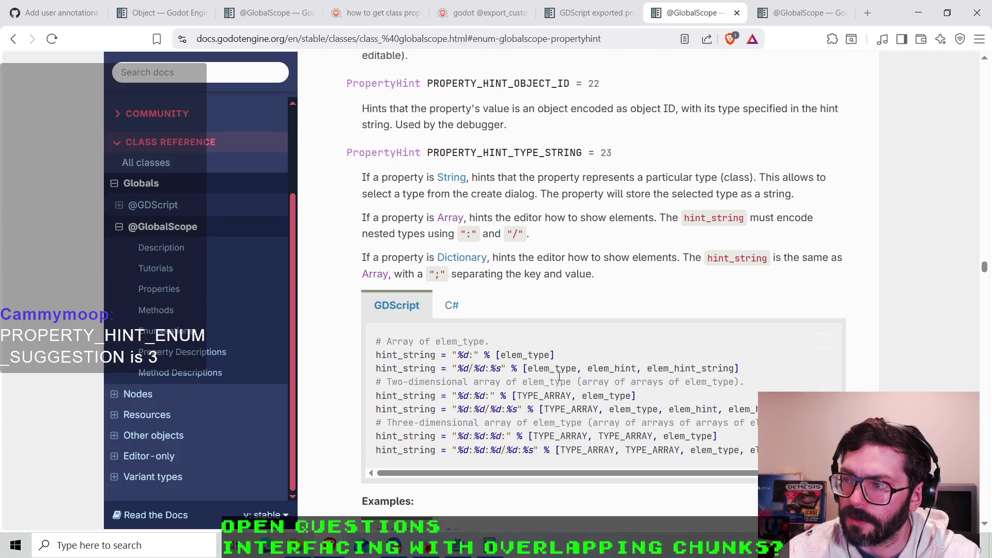
pyautogui.click(453, 547)
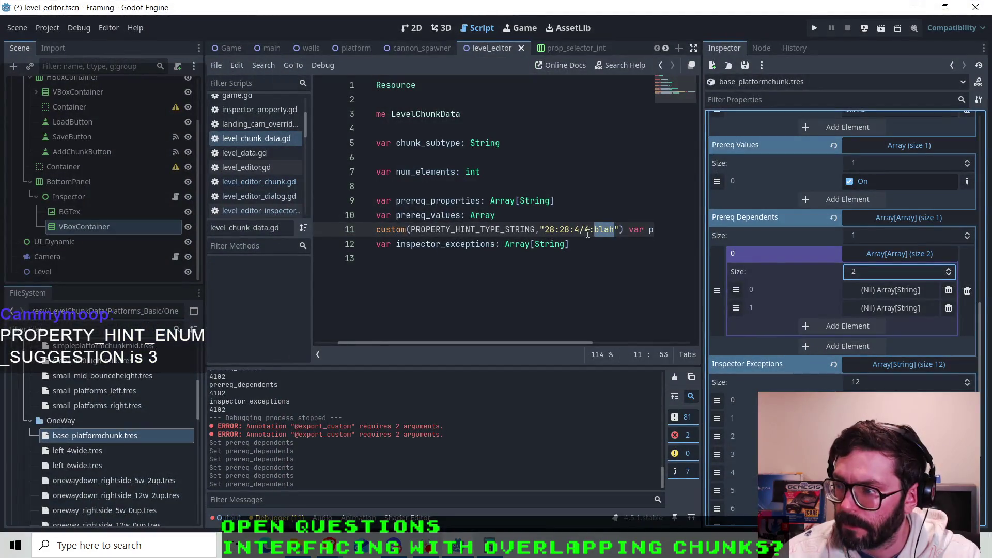
# - Change line 11's hint to 28:28:4/23:blah and give Prereq Dependents[0][0] one empty string entry
pyautogui.press('BackSpace')
pyautogui.write('23')
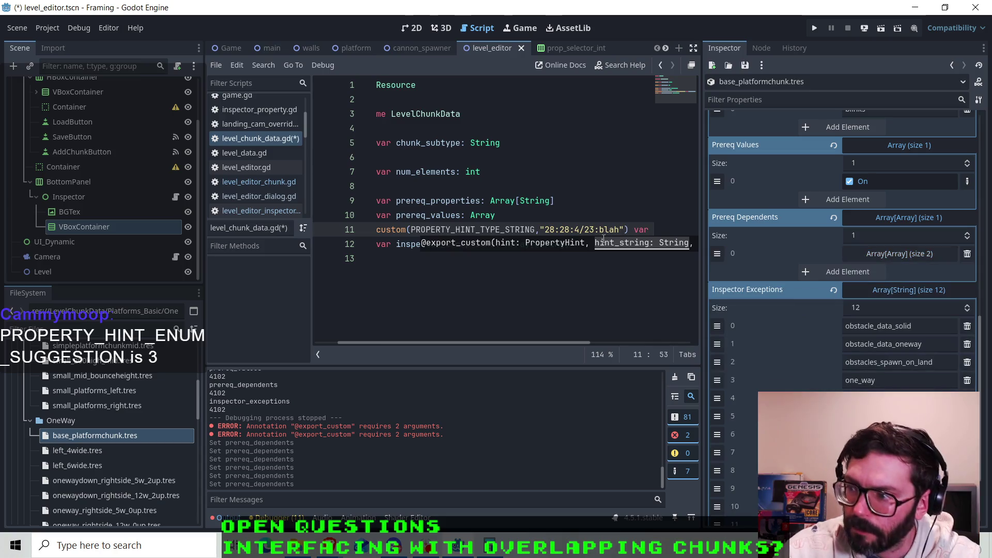
pyautogui.click(903, 258)
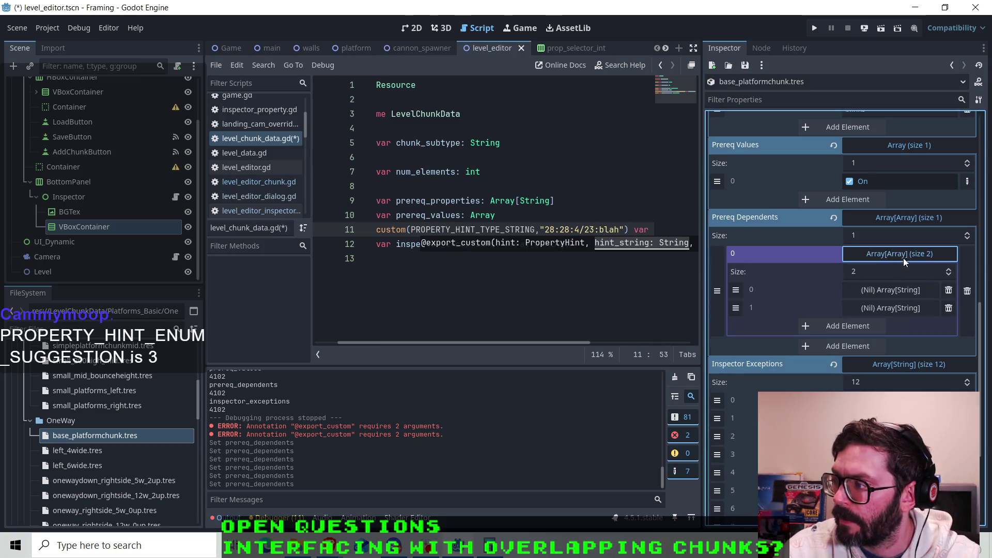
pyautogui.click(889, 290)
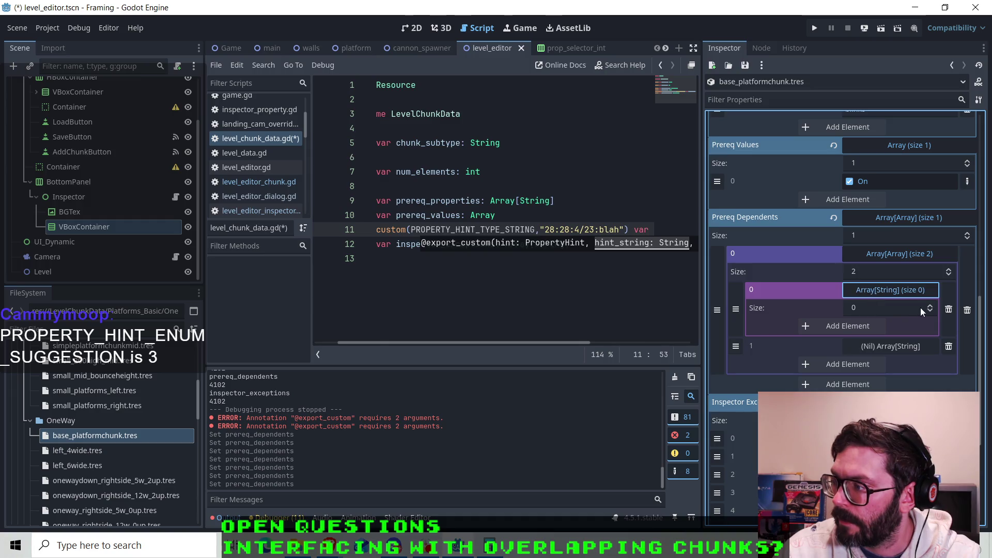
pyautogui.click(931, 306)
pyautogui.click(883, 326)
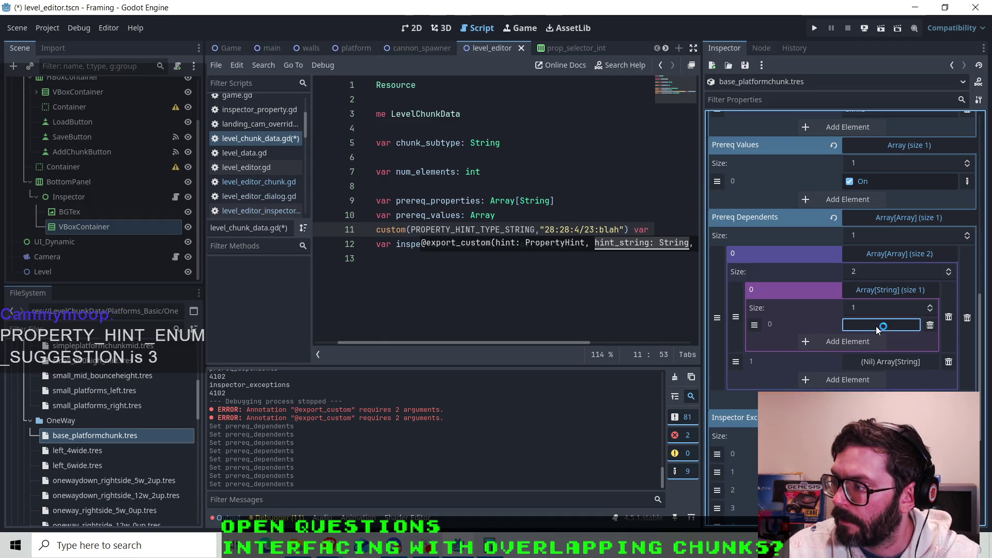
pyautogui.hotkey('alt', 'Tab')
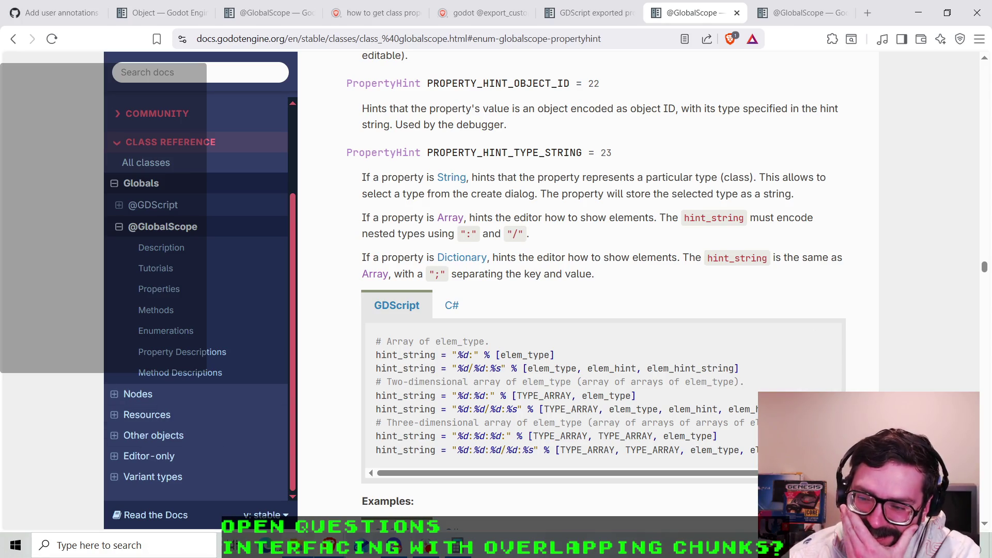
# - Confirm in Calculator that 4102 − 4096 = 6, then bring up the Godot install folder
pyautogui.click(474, 553)
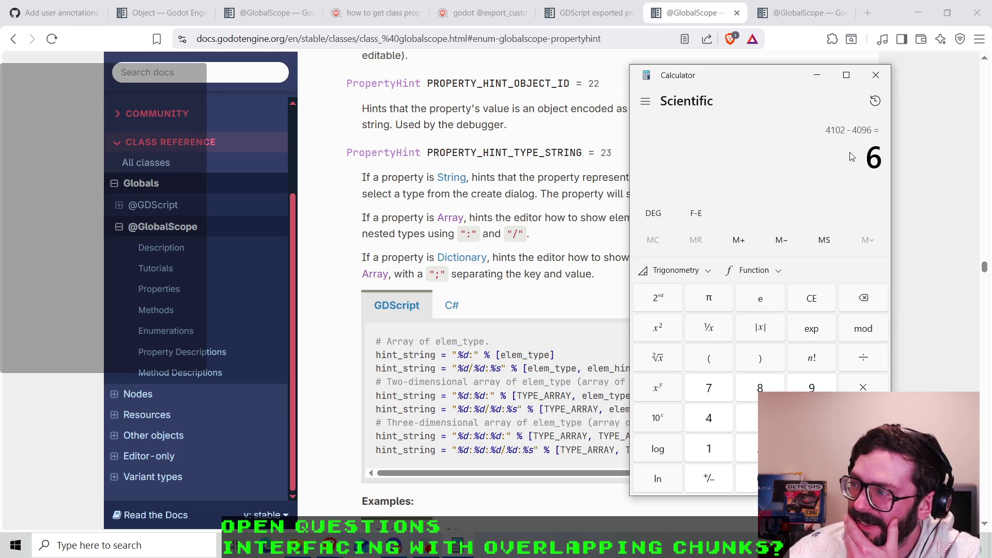
pyautogui.click(877, 75)
pyautogui.hotkey('alt', 'Tab')
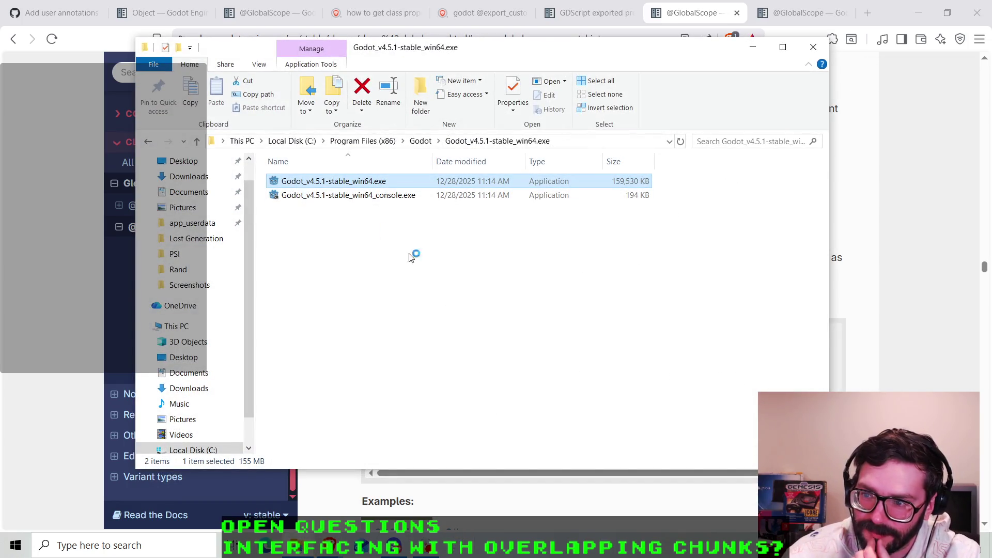
# - Launch the Godot 4.5.1 Project Manager from the install folder and return to the docs page
pyautogui.click(491, 344)
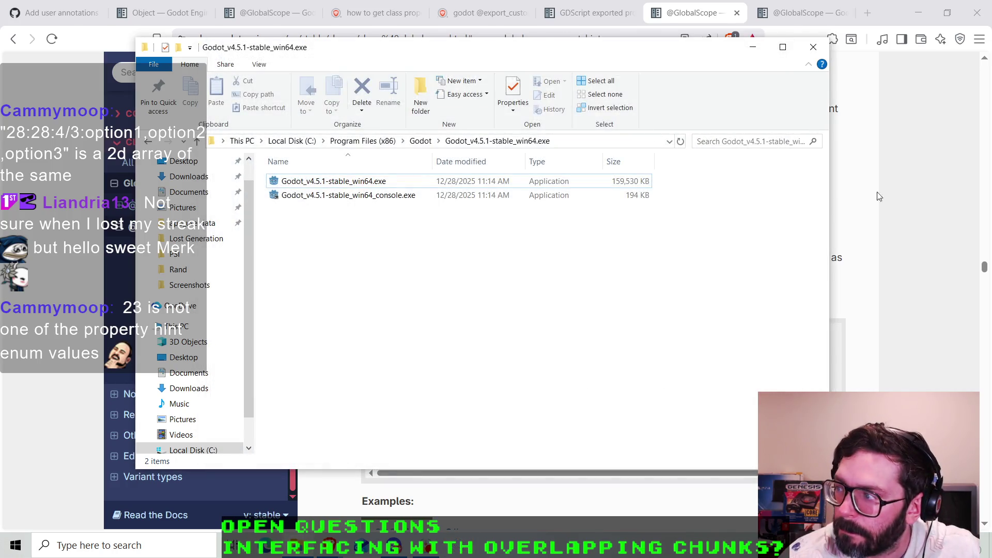
pyautogui.click(879, 197)
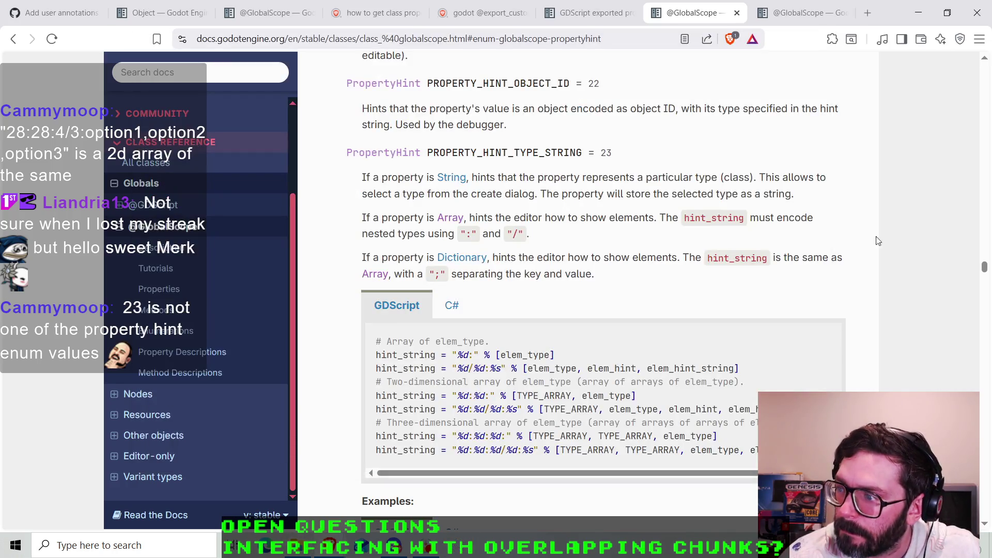
# - Reread the PROPERTY_HINT_TYPE_STRING = 23 docs entry, then return to level_chunk_data.gd in Godot
pyautogui.moveTo(439, 153); pyautogui.dragTo(624, 159)
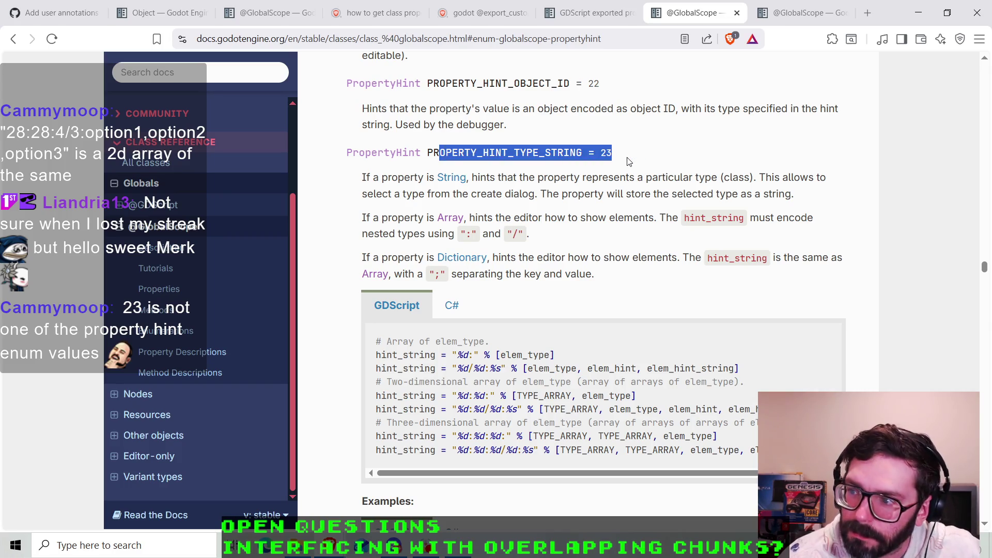
pyautogui.click(629, 162)
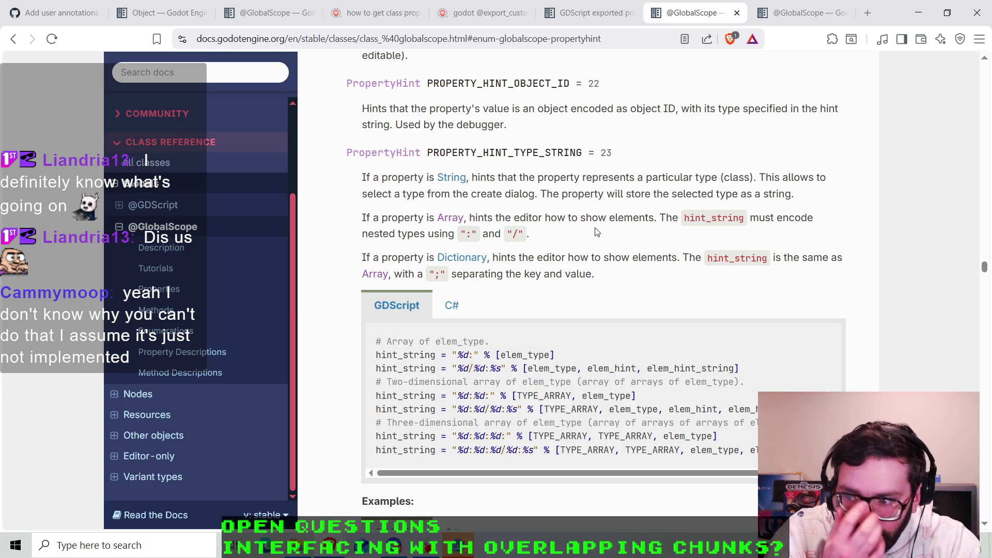
pyautogui.hotkey('alt', 'Tab')
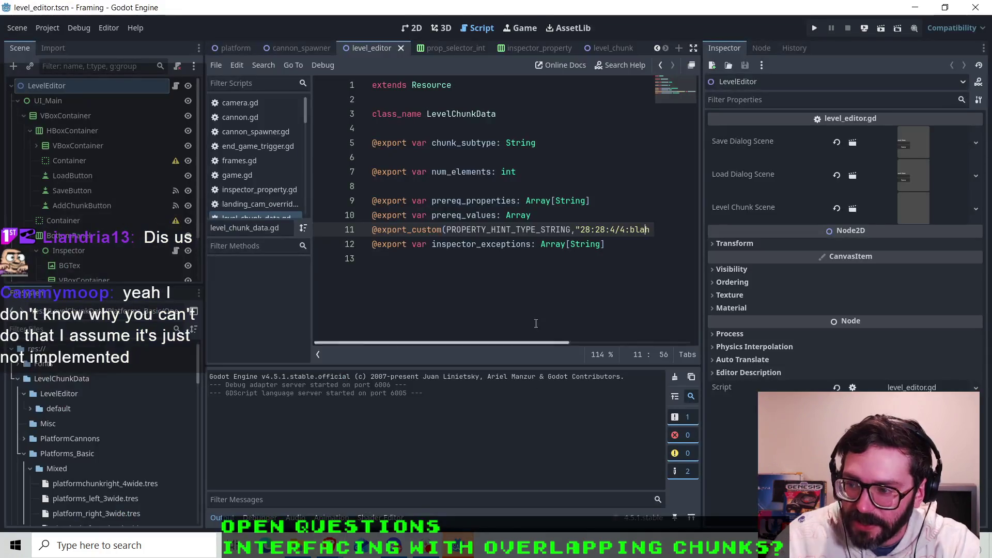
# - Open base_platformchunk.tres from the FileSystem dock in the Inspector
pyautogui.press('Down')
pyautogui.press('Up')
pyautogui.press('Left')
pyautogui.press('Left')
pyautogui.press('Left')
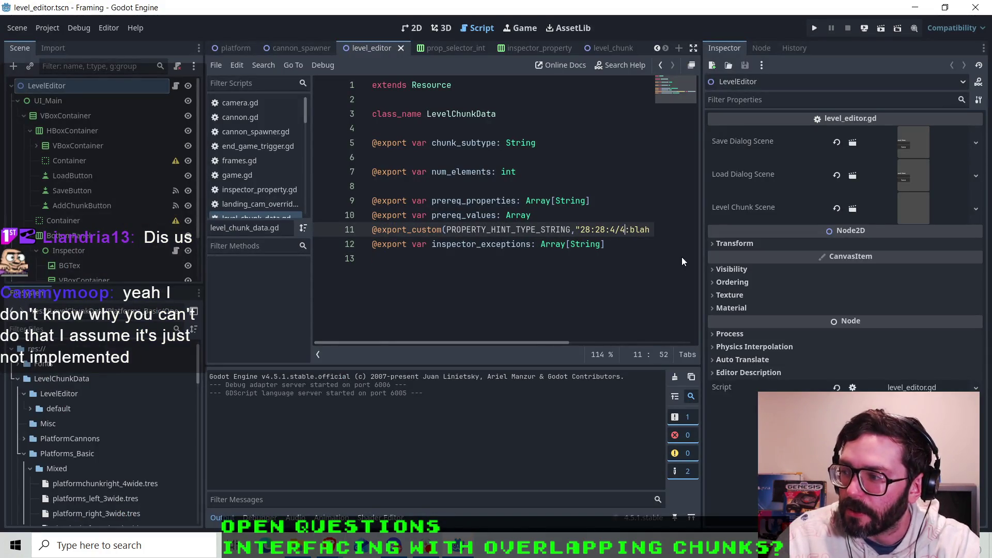
pyautogui.scroll(-2, 104, 175)
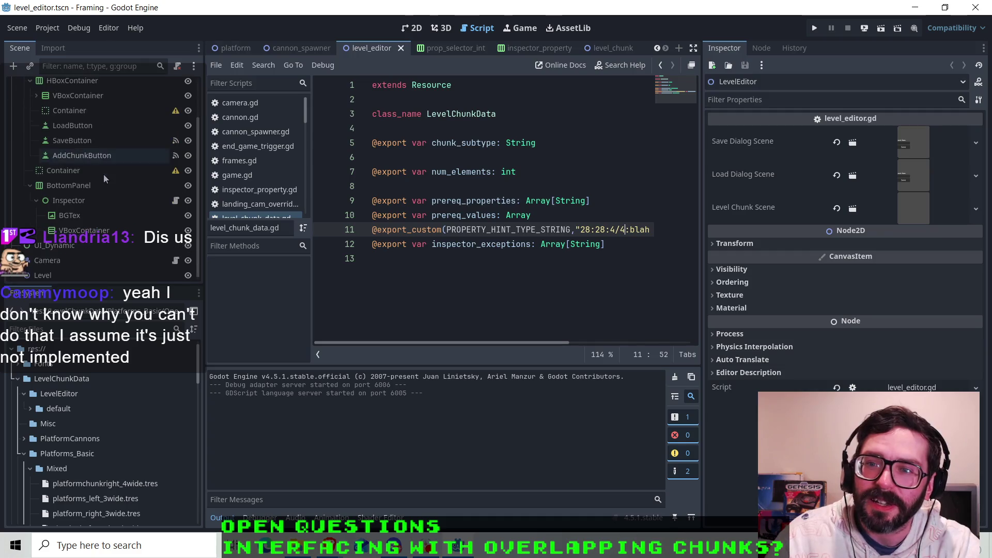
pyautogui.scroll(3, 98, 191)
pyautogui.scroll(-3, 96, 207)
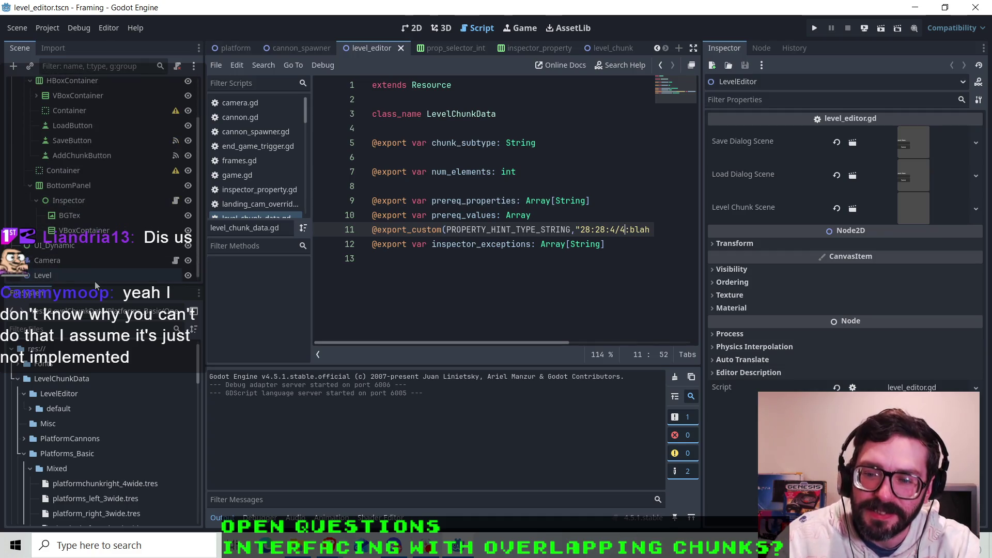
pyautogui.scroll(-5, 104, 503)
pyautogui.rightClick(98, 457)
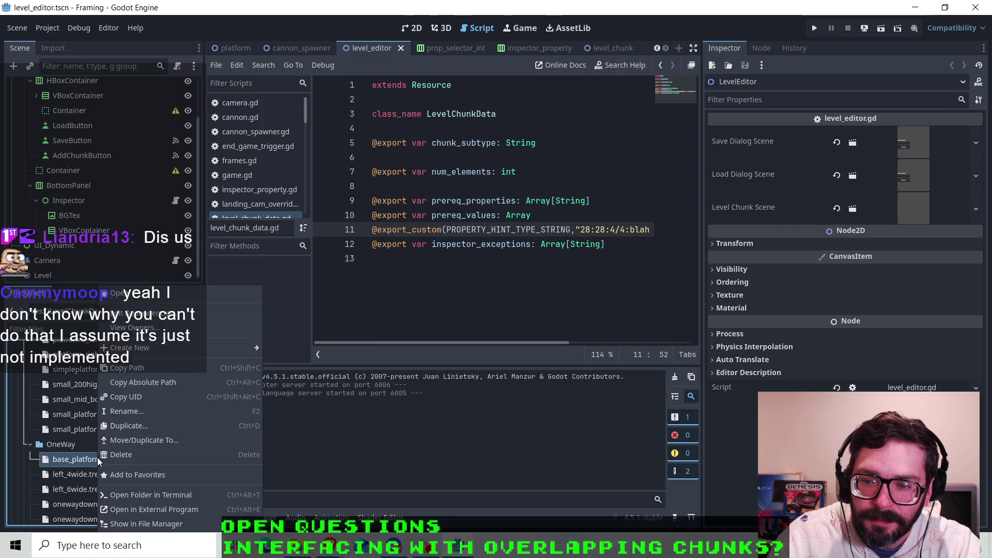
pyautogui.click(138, 298)
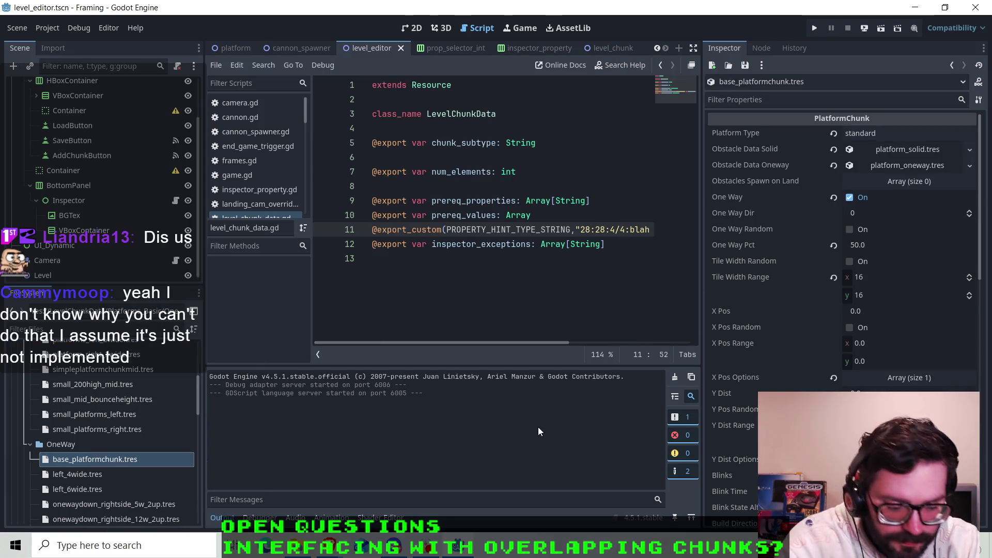
# - Change line 11's hint string to 28:28:4/3:blah,blerg and save the script
pyautogui.press('BackSpace')
pyautogui.write('3')
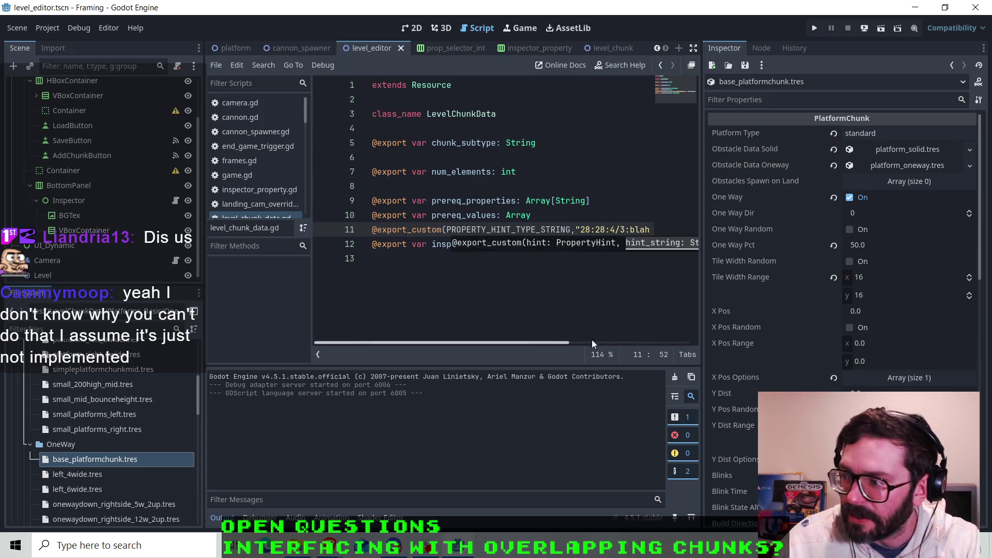
pyautogui.click(659, 230)
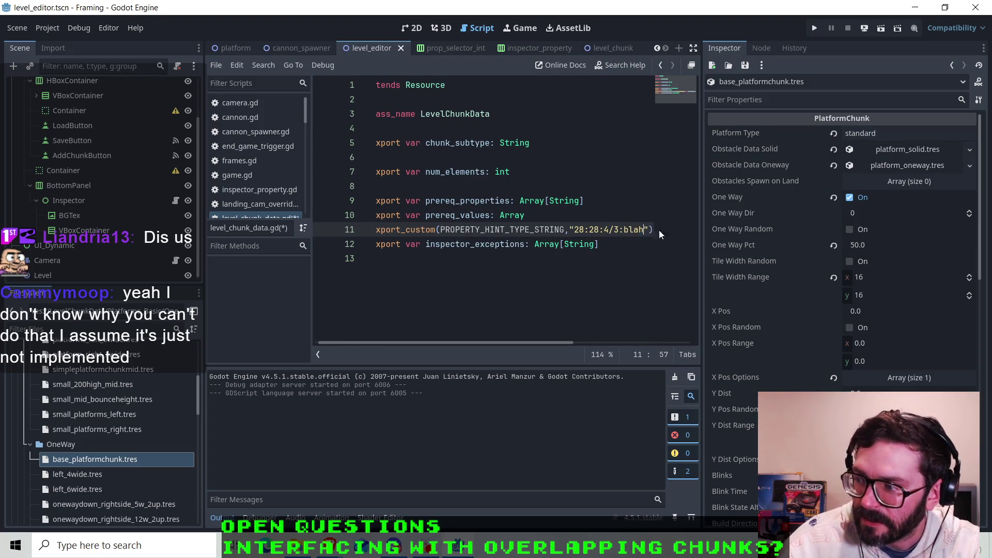
pyautogui.write(',blerg')
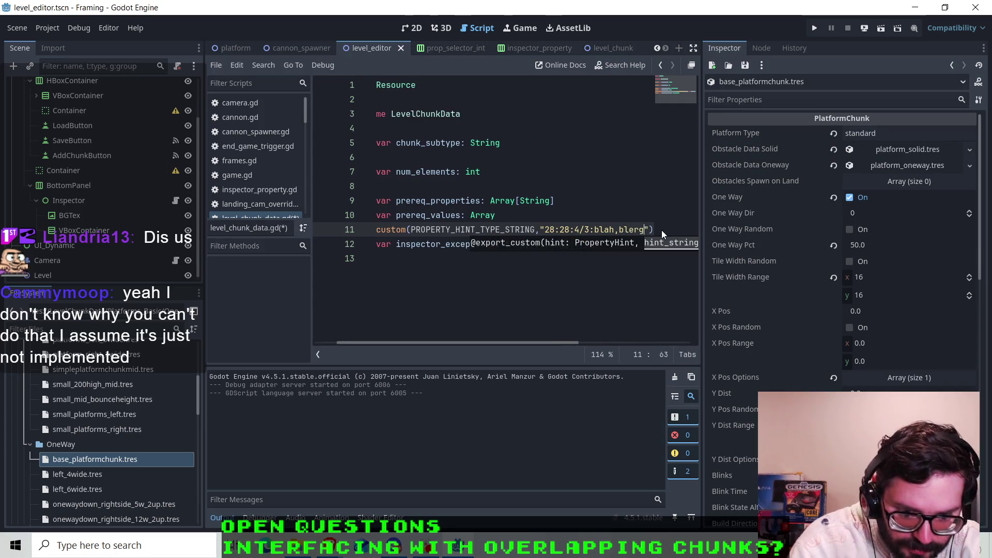
pyautogui.click(612, 230)
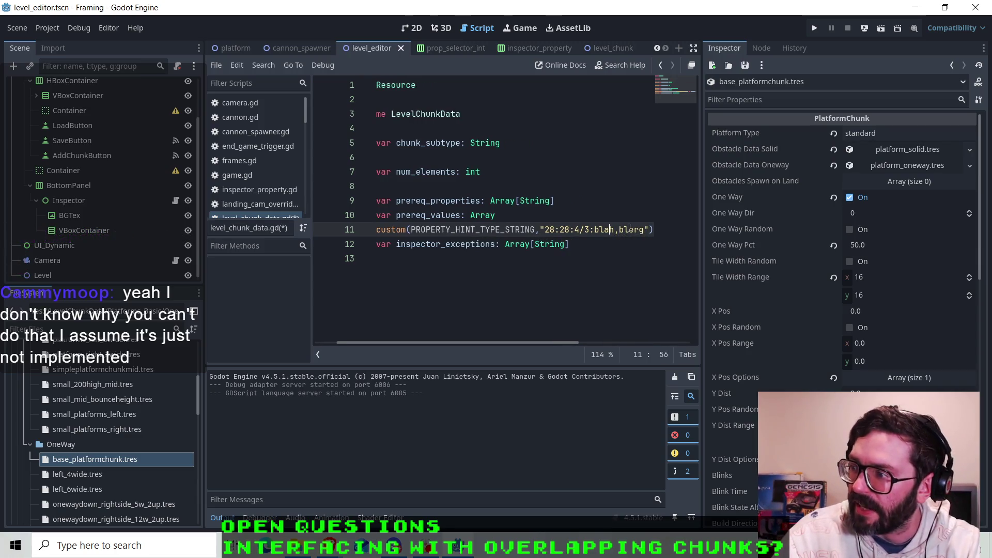
pyautogui.hotkey('ctrl', 's')
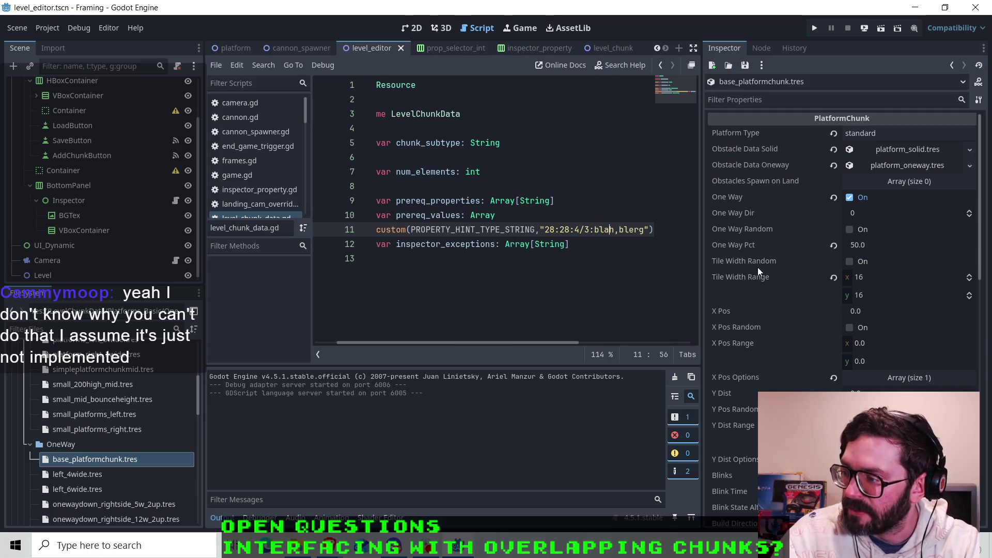
# - Expand Prereq Dependents element 0 and its first inner string array, testing the blah/blerg choices
pyautogui.scroll(-10, 757, 268)
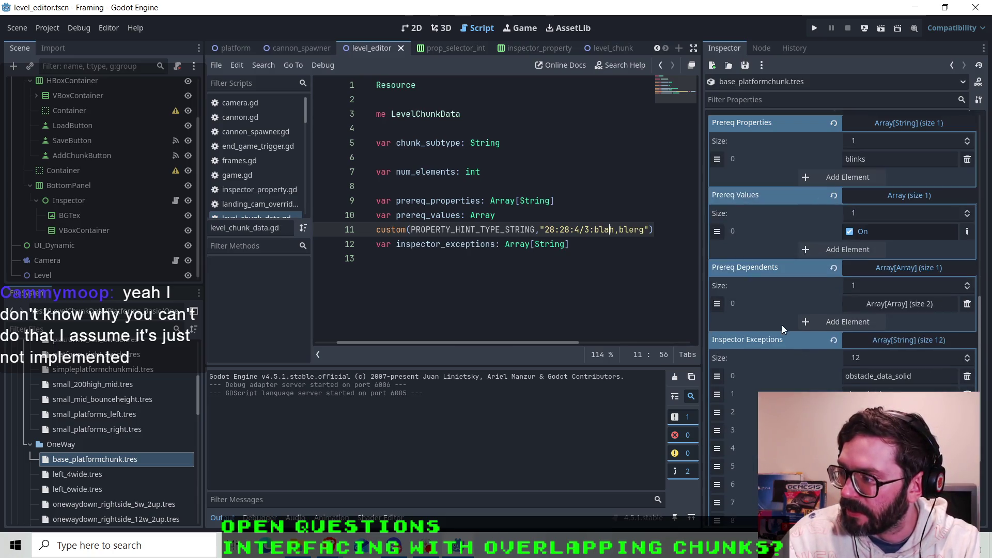
pyautogui.click(875, 305)
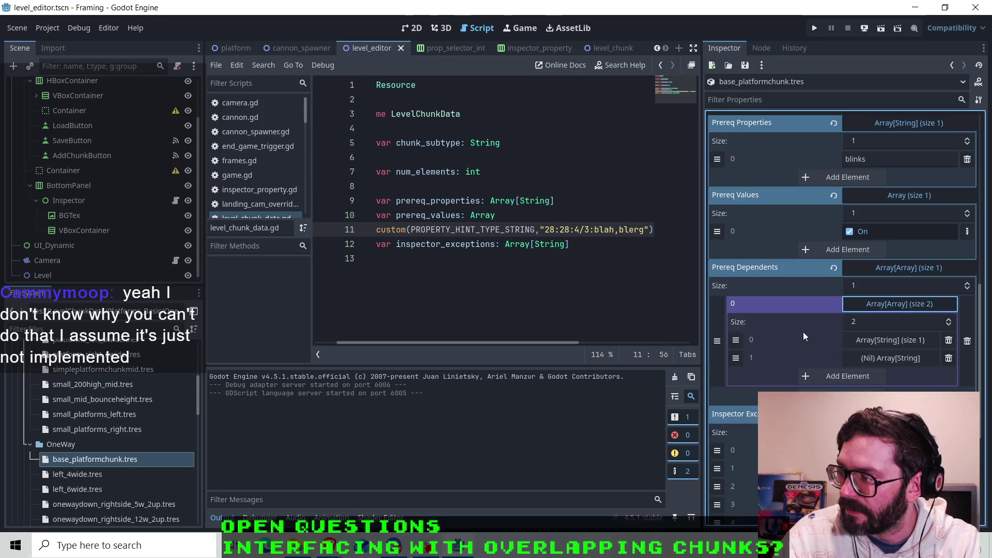
pyautogui.click(895, 345)
pyautogui.scroll(-2, 818, 329)
pyautogui.click(884, 276)
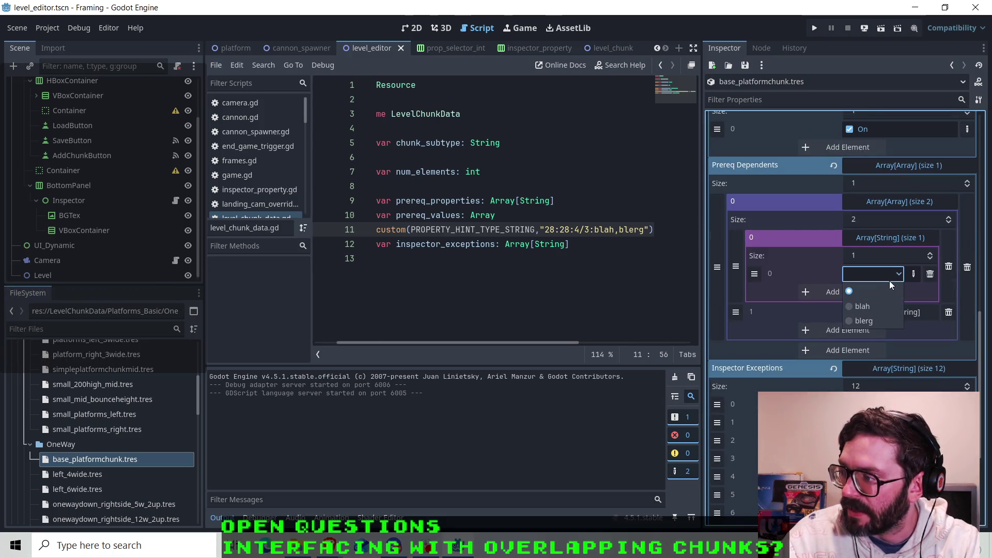
pyautogui.click(854, 274)
pyautogui.click(854, 274)
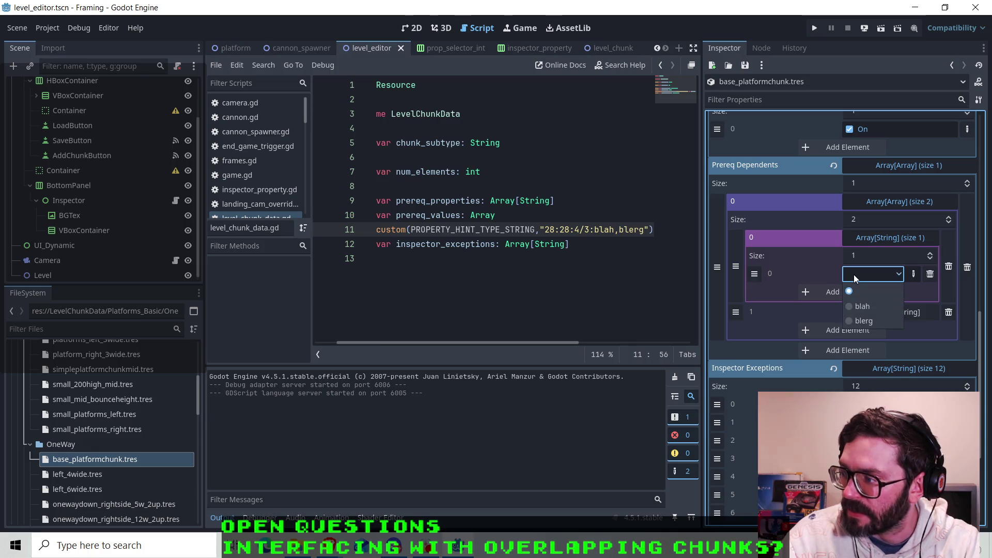
pyautogui.click(862, 273)
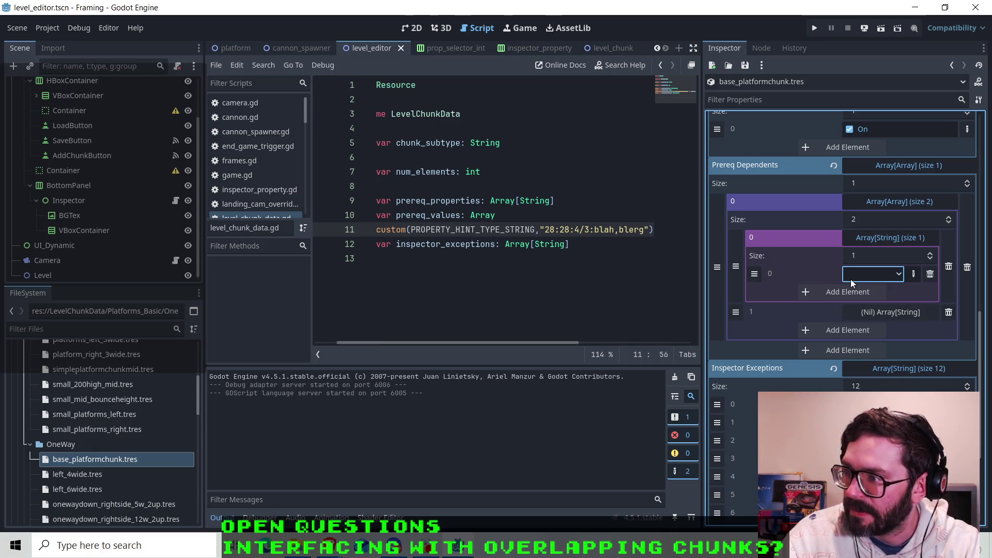
# - Set the first nested string to bloop as free text after the blah/blerg list fails
pyautogui.click(851, 279)
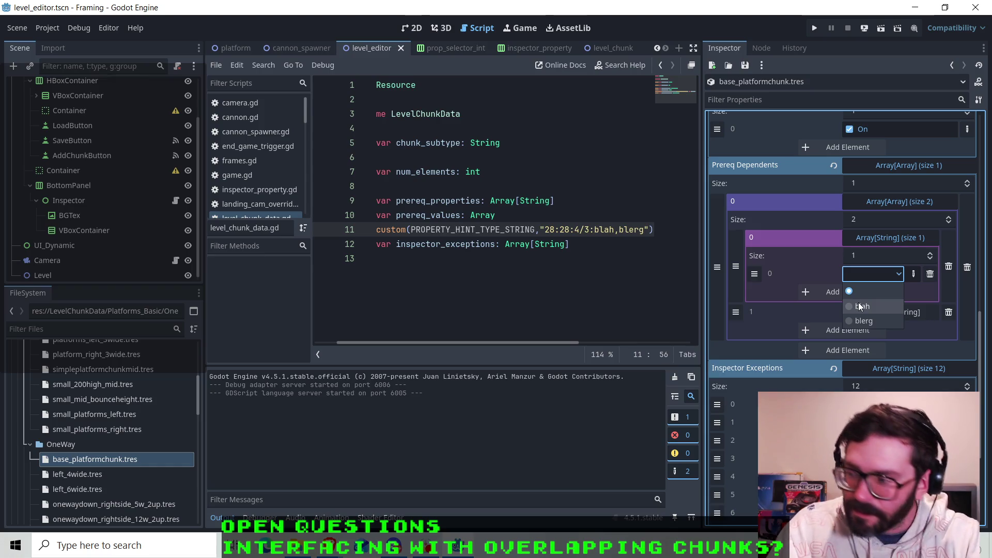
pyautogui.click(872, 272)
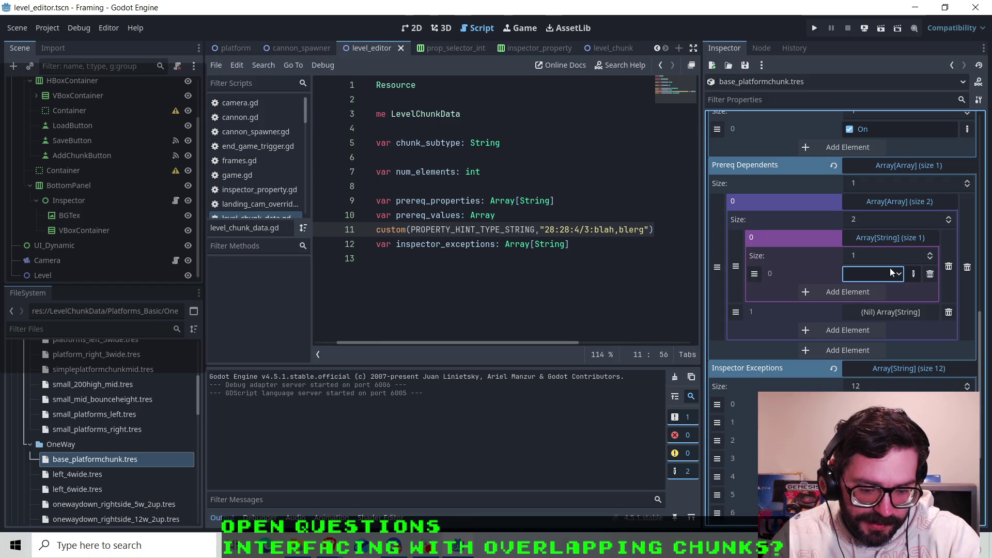
pyautogui.click(891, 273)
pyautogui.click(879, 271)
pyautogui.click(916, 275)
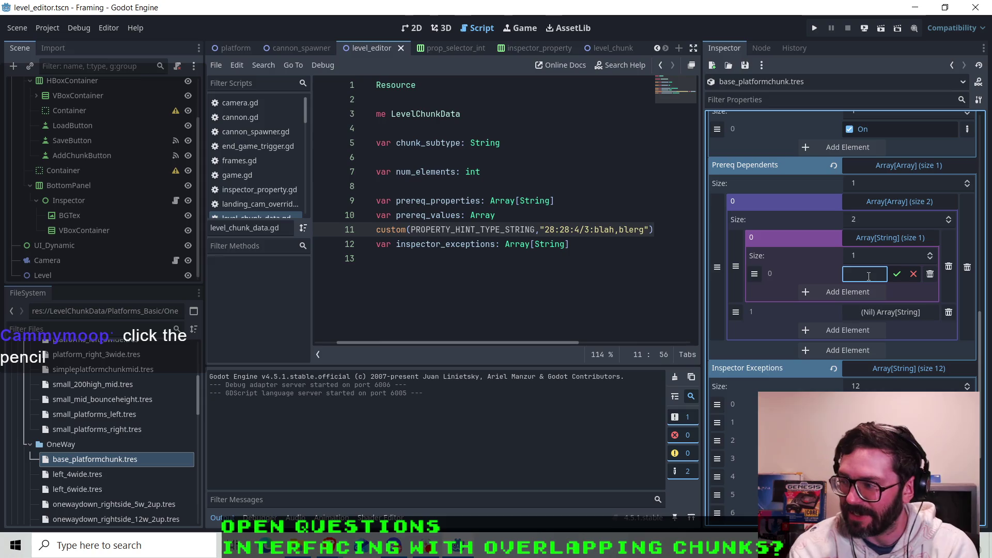
pyautogui.write('bk')
pyautogui.write('loop')
pyautogui.press('Return')
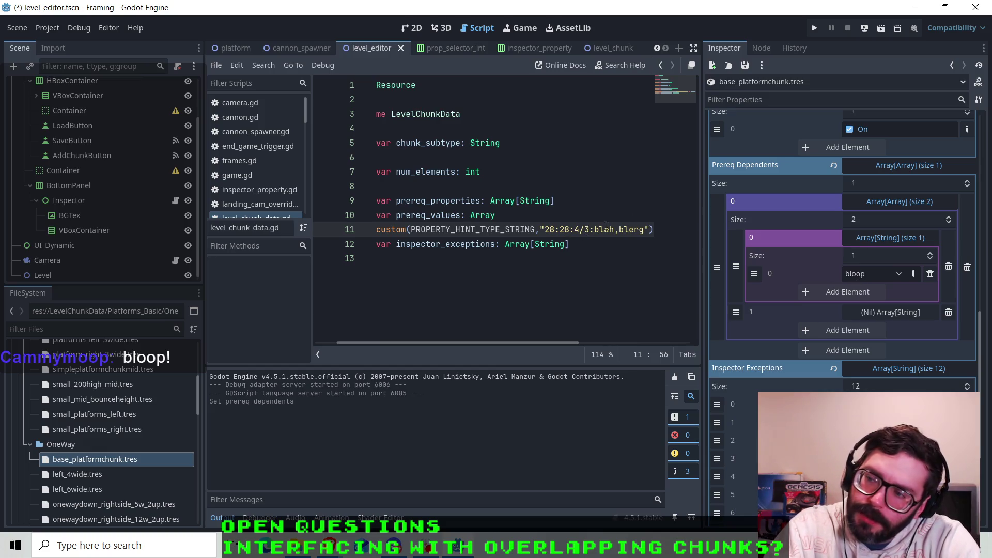
pyautogui.click(586, 229)
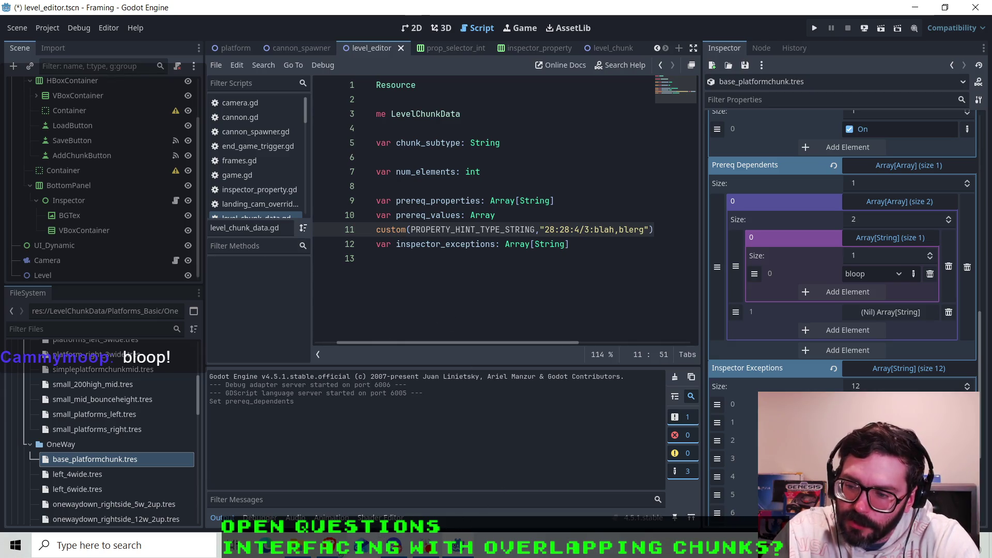
pyautogui.click(338, 551)
pyautogui.click(407, 498)
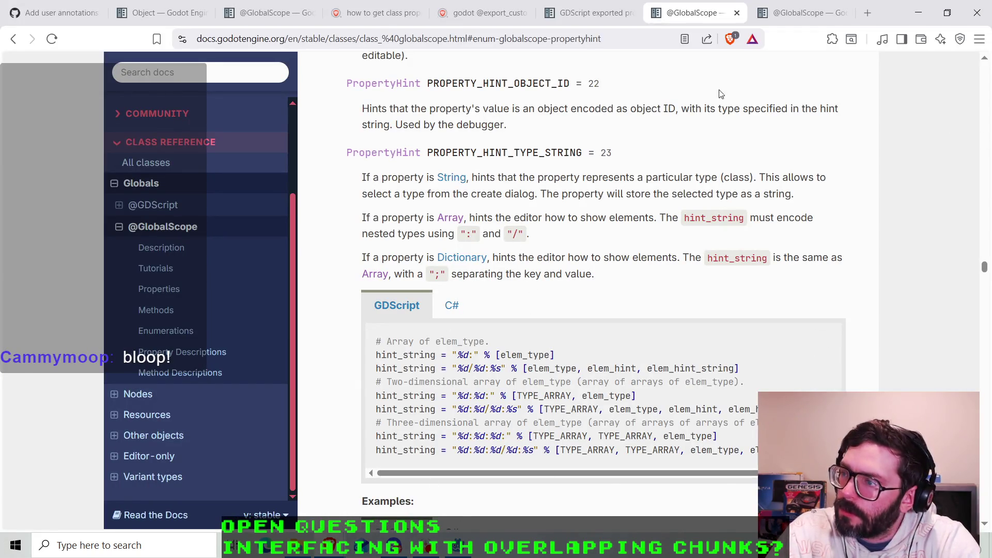
# - Initialize the second inner array as an empty Array[String] and shorten the hint to 28:28:4:
pyautogui.click(919, 13)
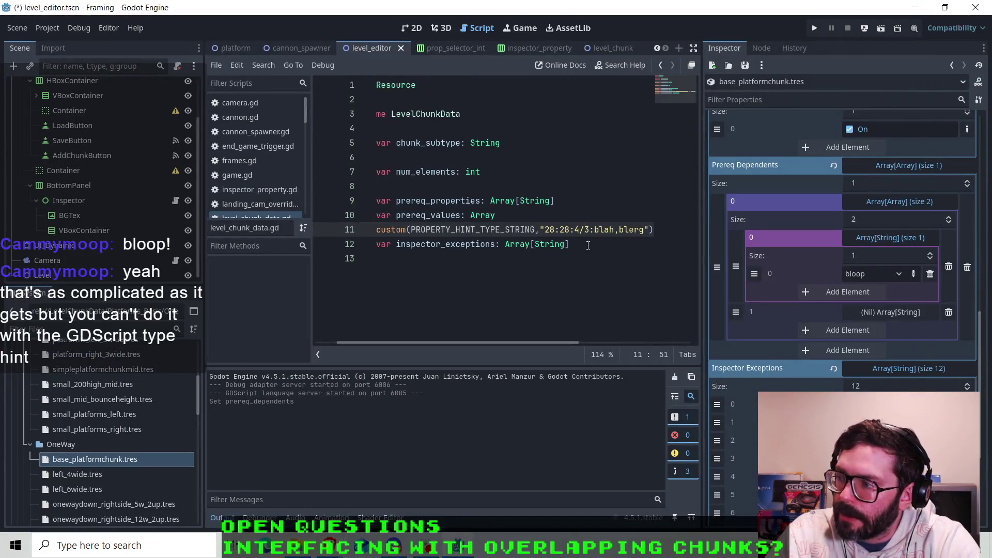
pyautogui.click(870, 312)
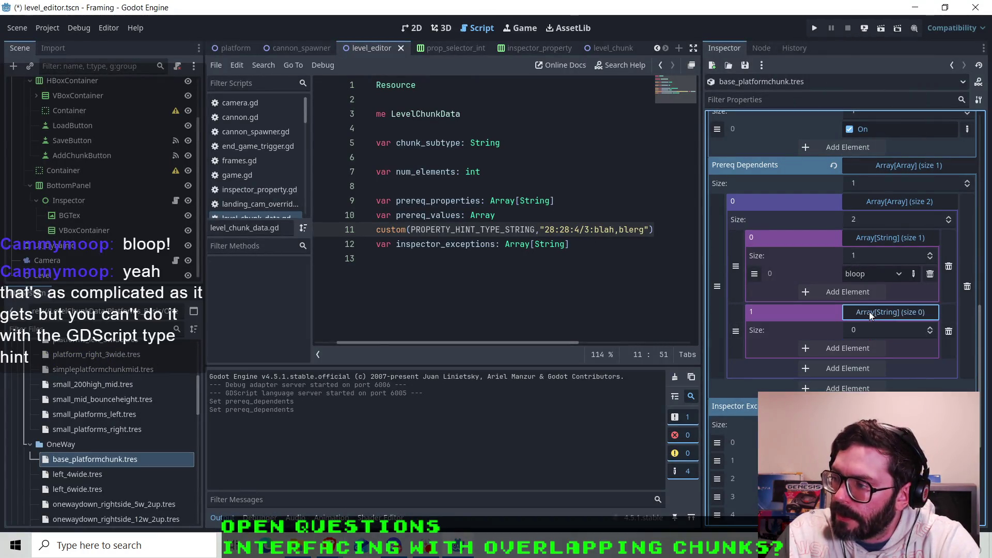
pyautogui.click(586, 231)
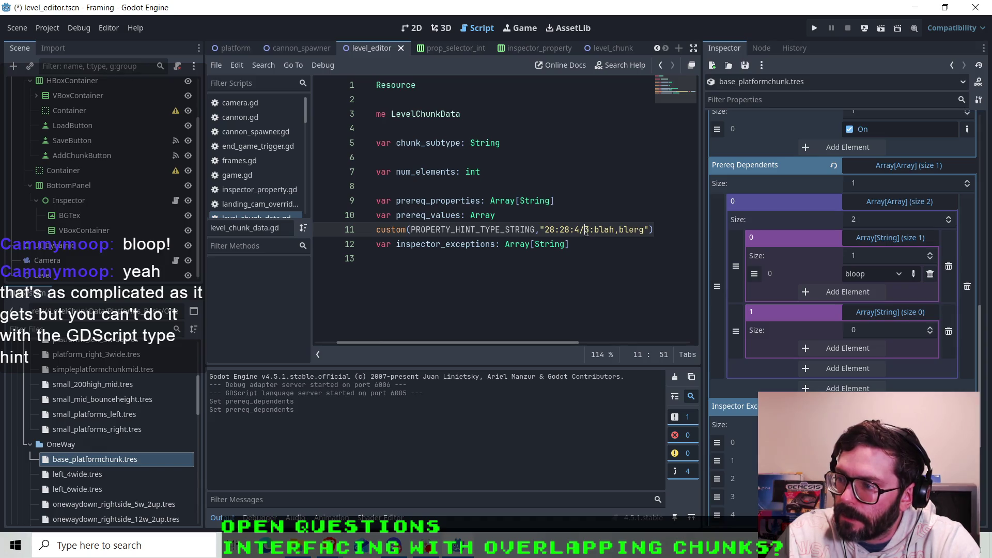
pyautogui.moveTo(644, 230); pyautogui.dragTo(580, 229)
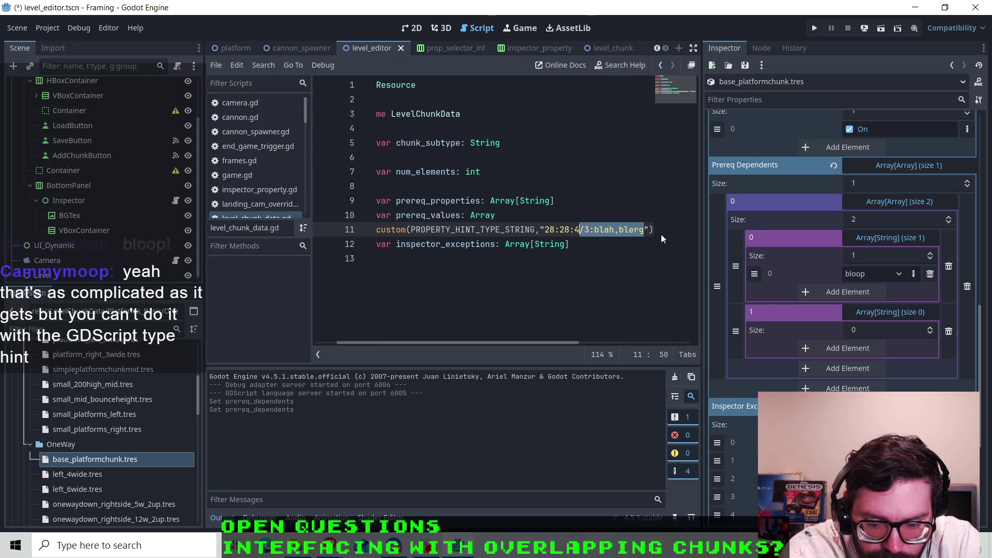
pyautogui.write(':')
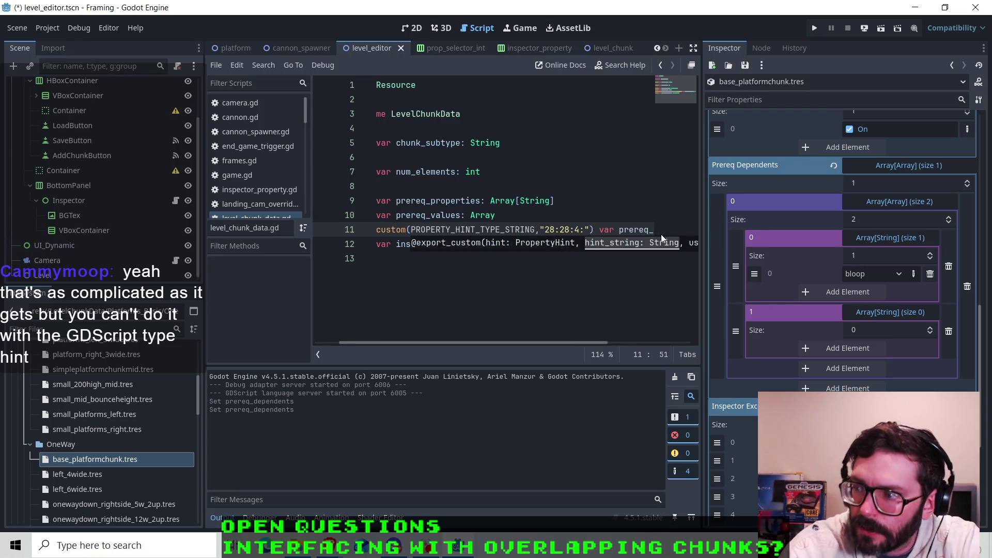
pyautogui.click(628, 229)
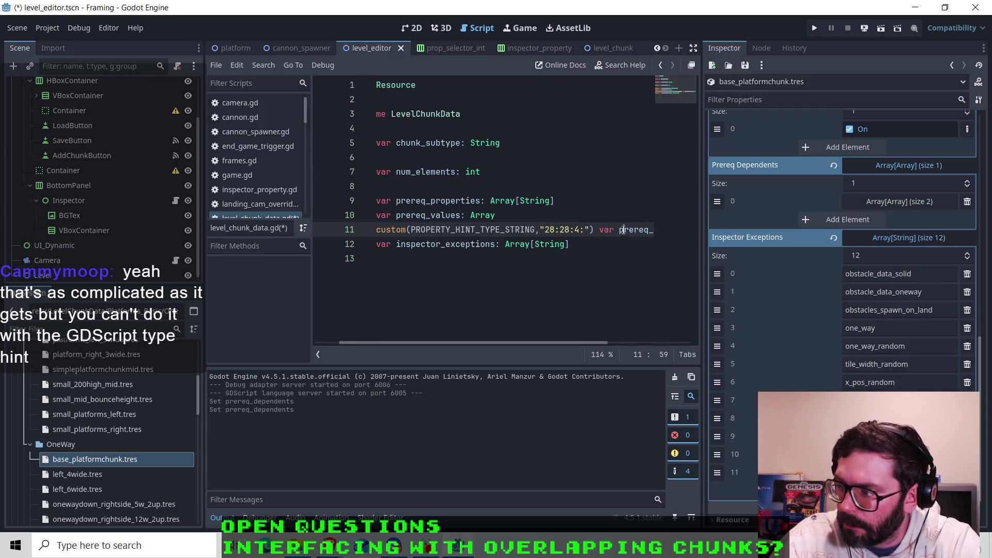
# - Re-expand Prereq Dependents to the first inner array and select the bloop text
pyautogui.click(903, 195)
pyautogui.click(883, 237)
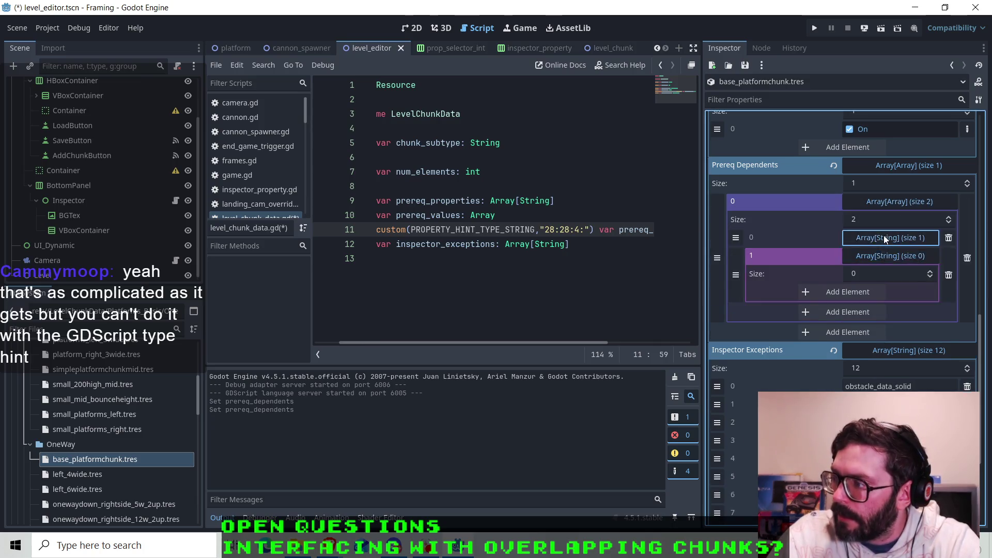
pyautogui.click(875, 274)
pyautogui.moveTo(874, 276); pyautogui.dragTo(830, 276)
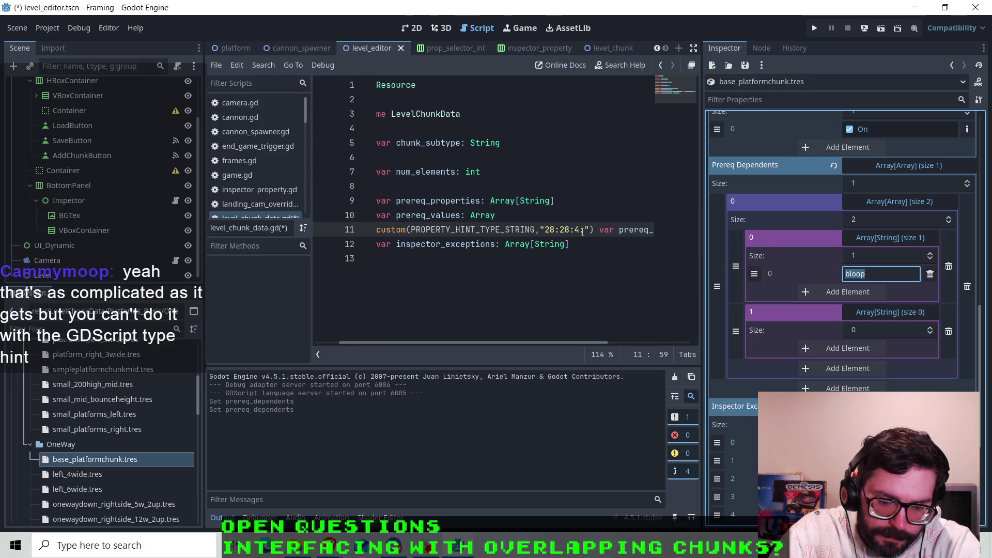
pyautogui.click(465, 548)
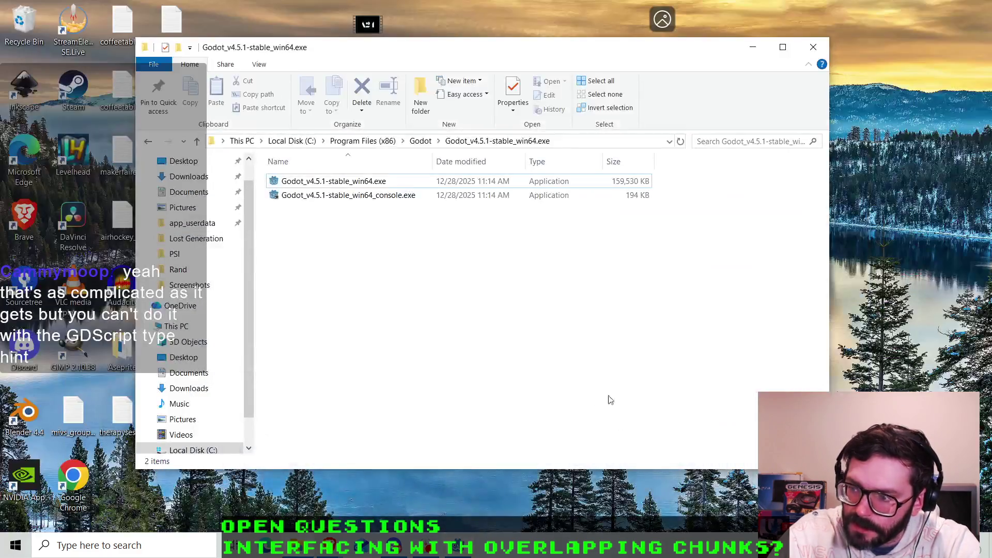
pyautogui.click(465, 552)
pyautogui.moveTo(331, 548)
pyautogui.click(457, 470)
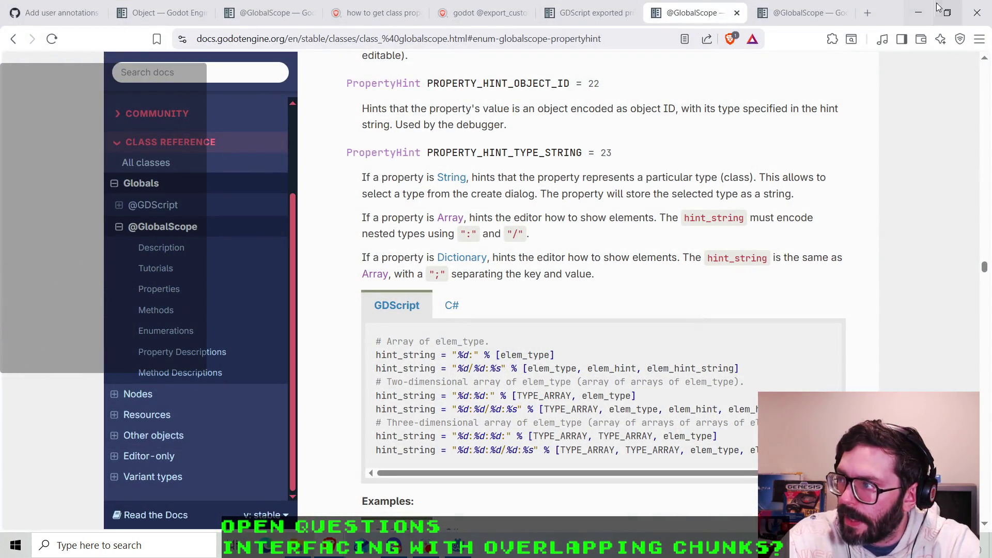
pyautogui.click(918, 12)
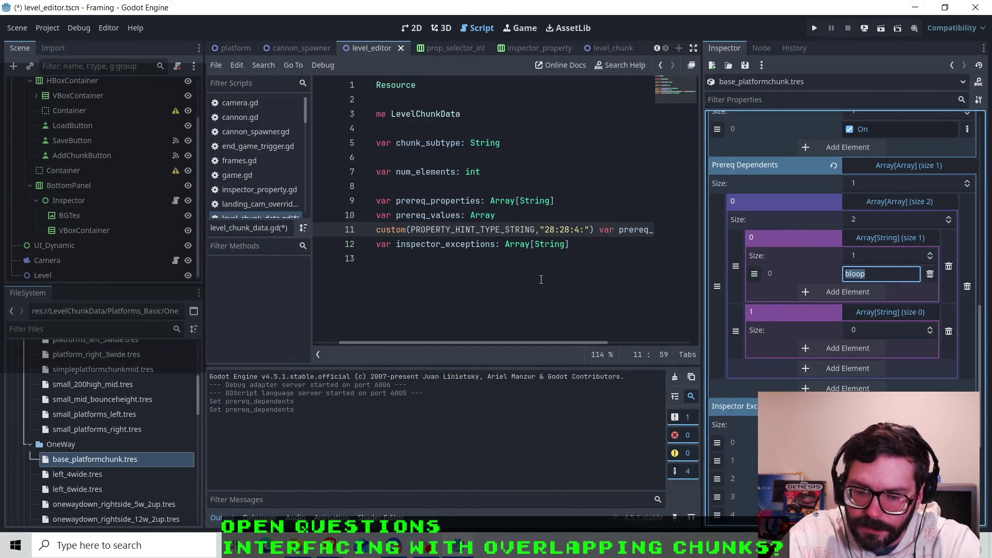
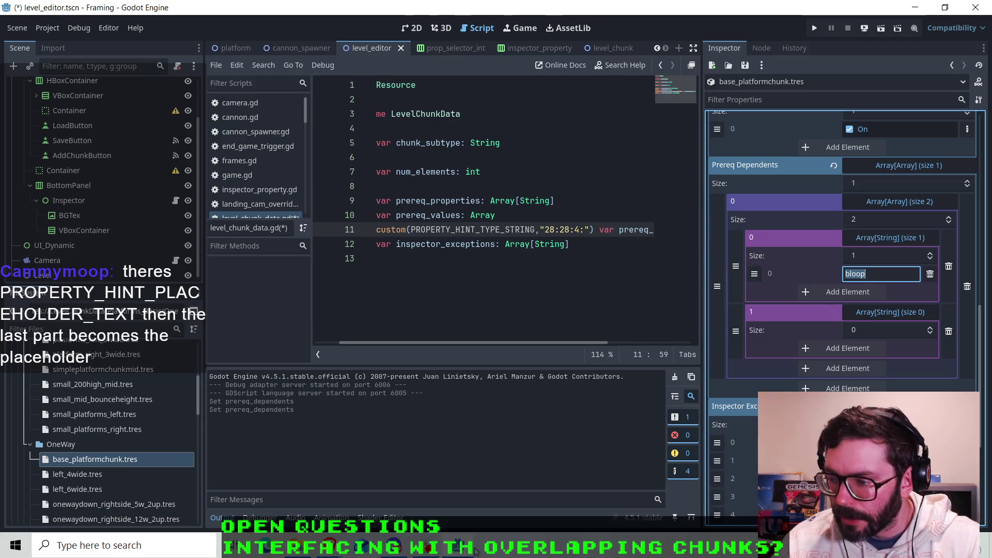
# - Search the Godot docs page in the browser for 'placehold'
pyautogui.moveTo(351, 553)
pyautogui.click(341, 486)
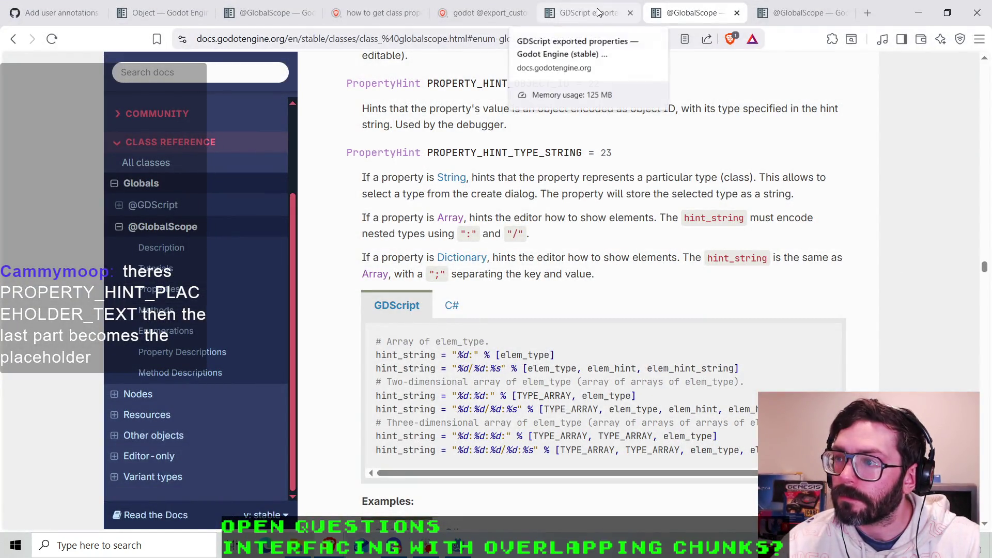
pyautogui.scroll(-5, 543, 213)
pyautogui.scroll(-9, 542, 213)
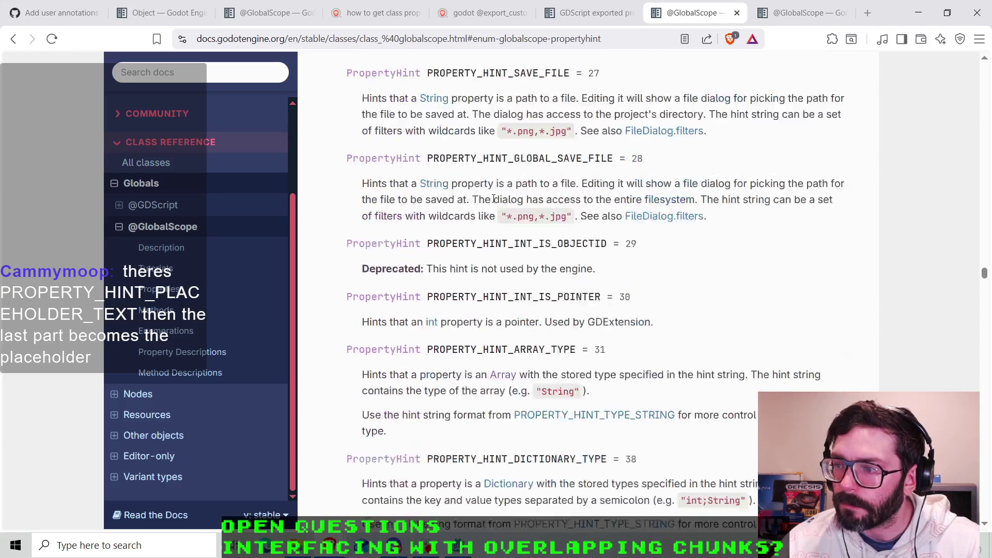
pyautogui.scroll(1, 603, 200)
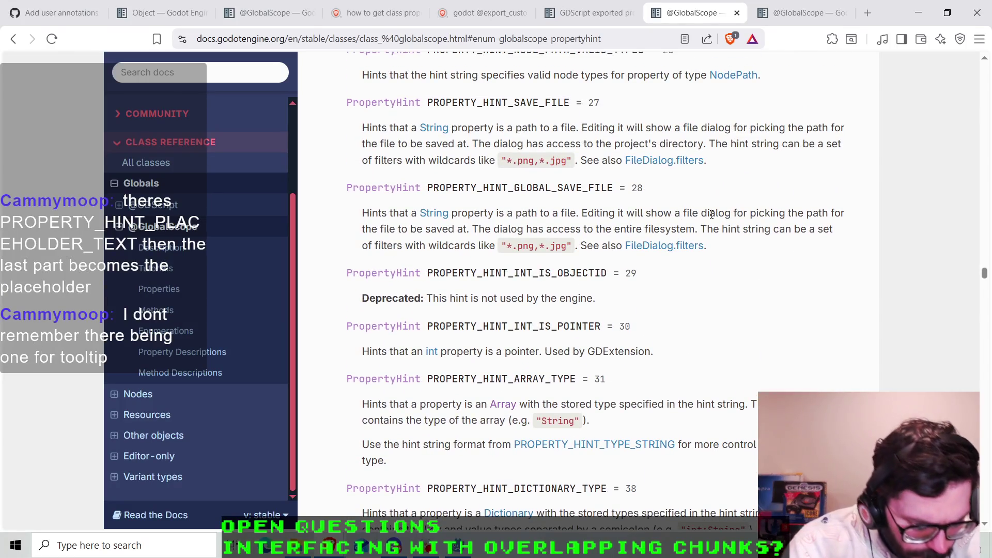
pyautogui.hotkey('ctrl', 'f')
pyautogui.write('placehold')
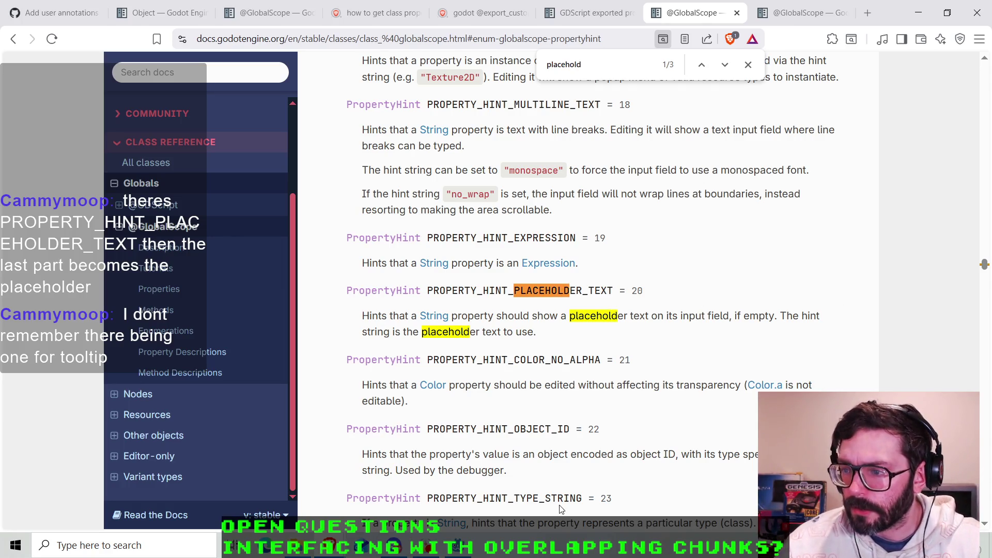
pyautogui.hotkey('alt', 'Tab')
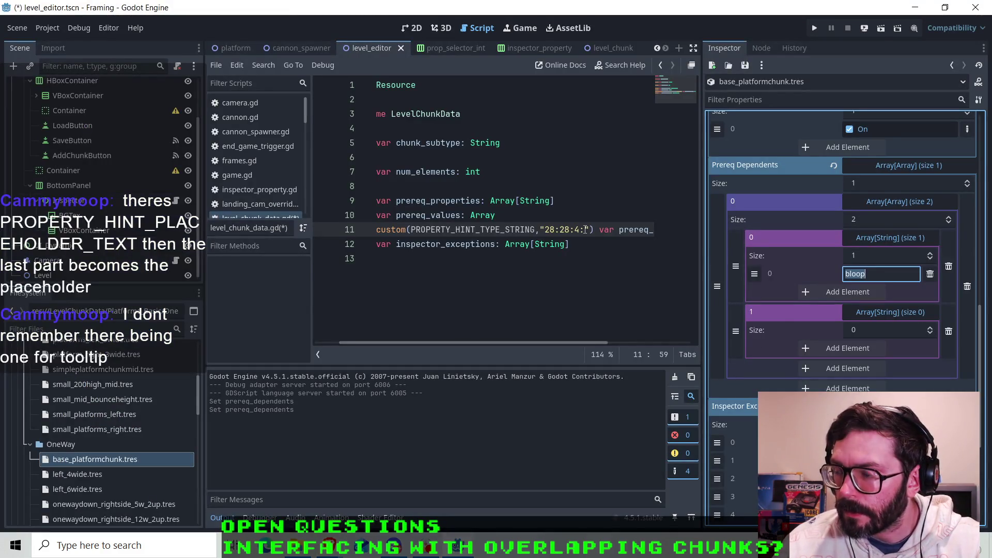
# - Change line 11's hint string to '28:28:4/20:some_dependent_here' and save the script
pyautogui.click(585, 229)
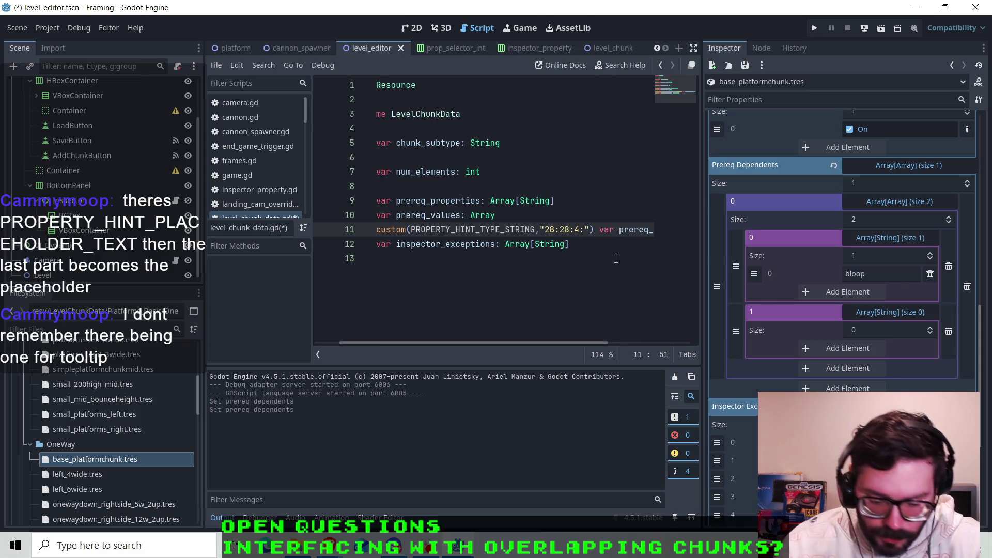
pyautogui.press('BackSpace')
pyautogui.write('/20')
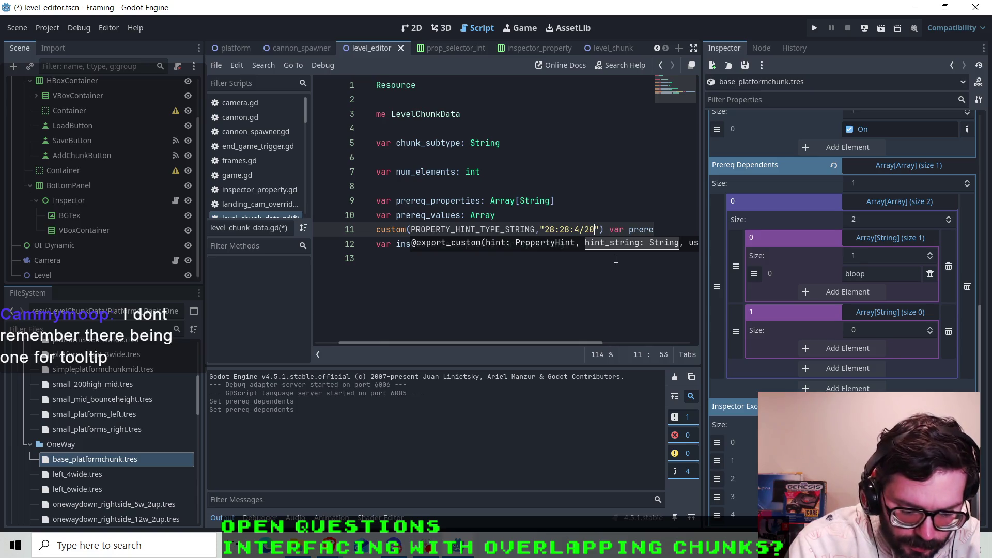
pyautogui.write(':')
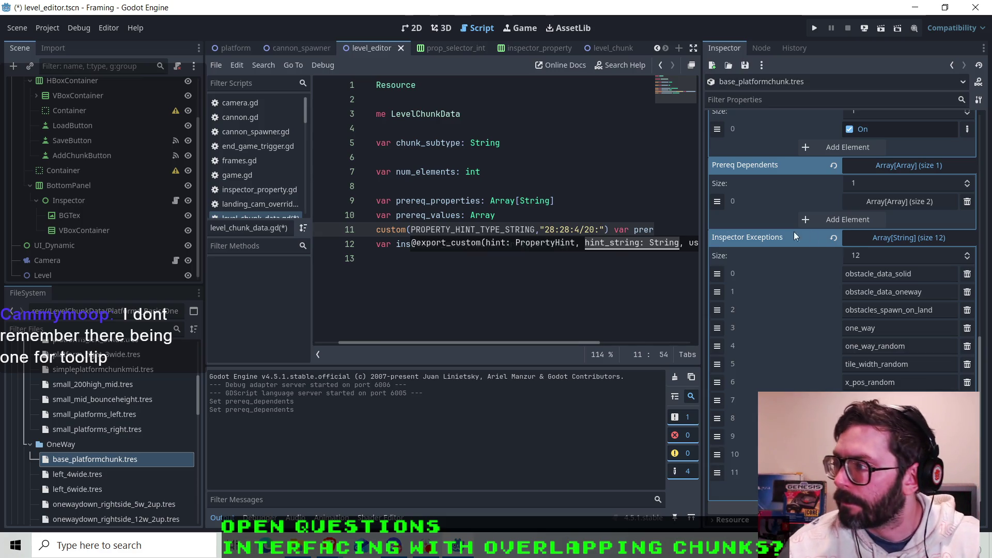
pyautogui.write('somedependenthere')
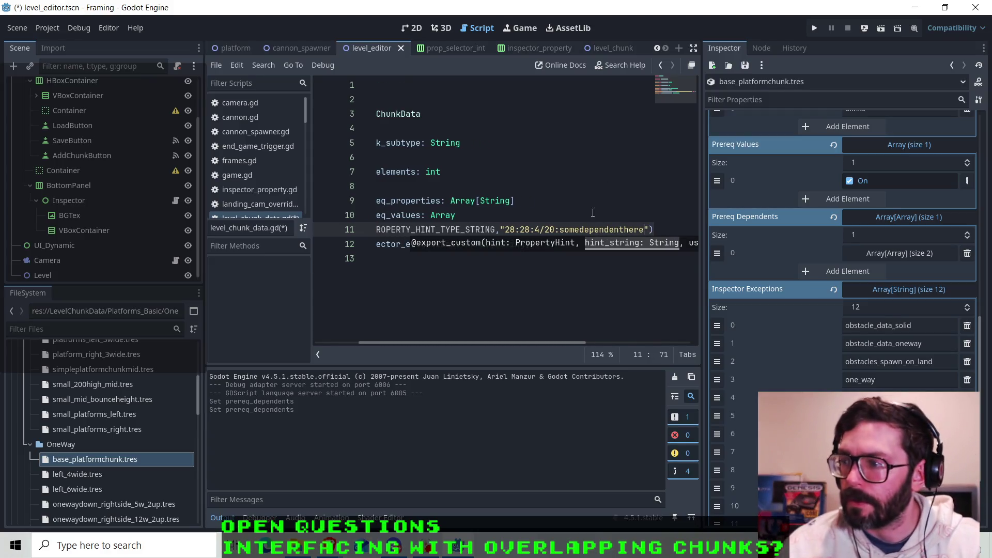
pyautogui.press('Left')
pyautogui.press('Left')
pyautogui.press('Left')
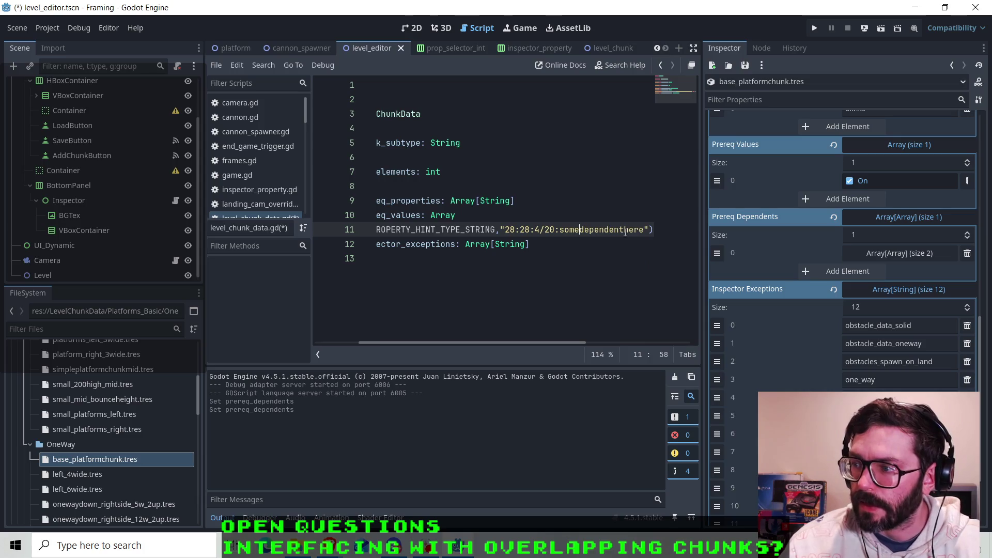
pyautogui.write('_')
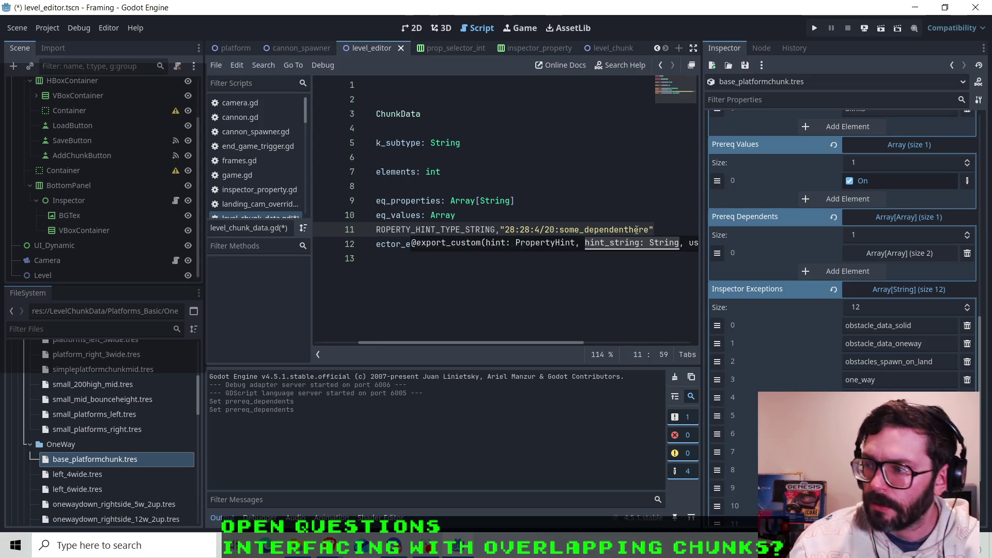
pyautogui.click(625, 230)
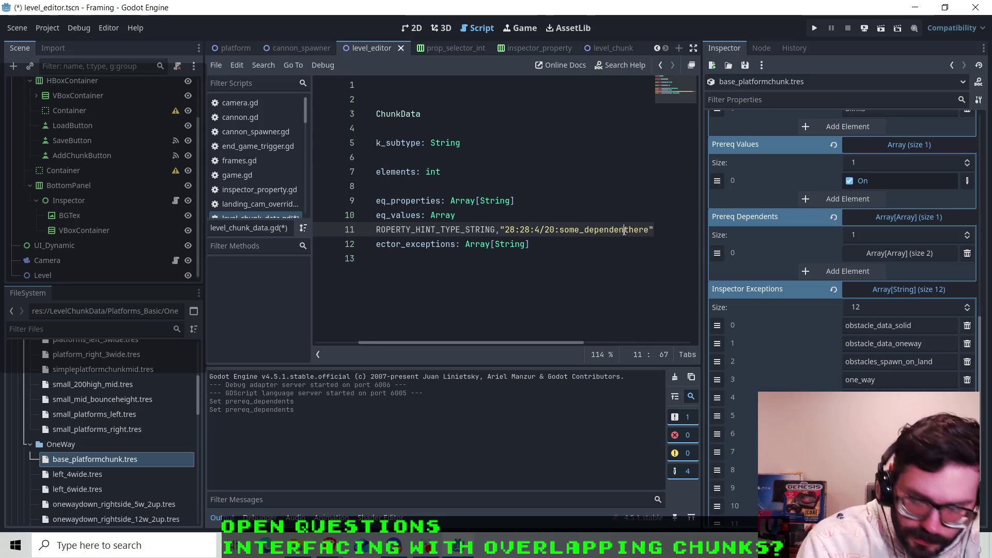
pyautogui.press('Right')
pyautogui.write('_')
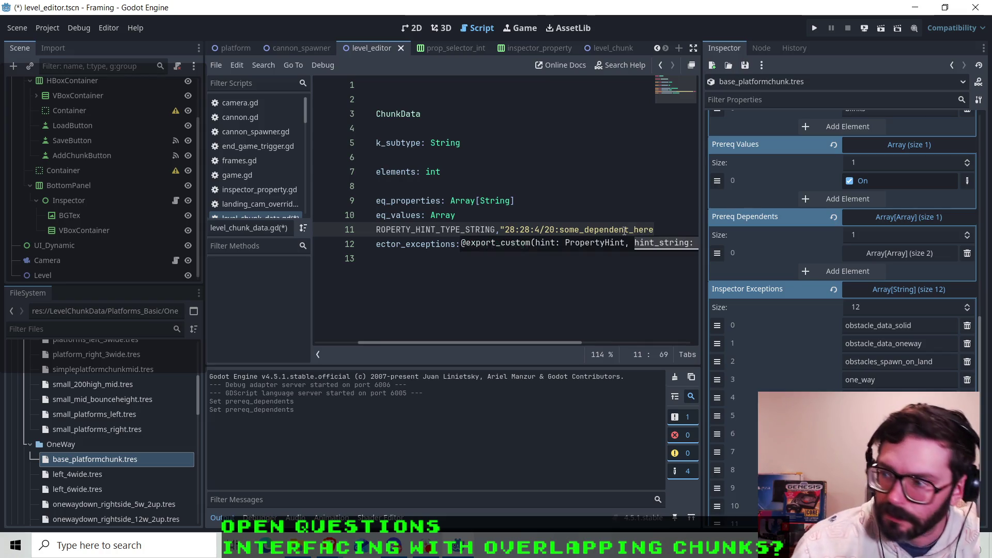
pyautogui.moveTo(576, 343); pyautogui.dragTo(607, 343)
pyautogui.hotkey('ctrl', 's')
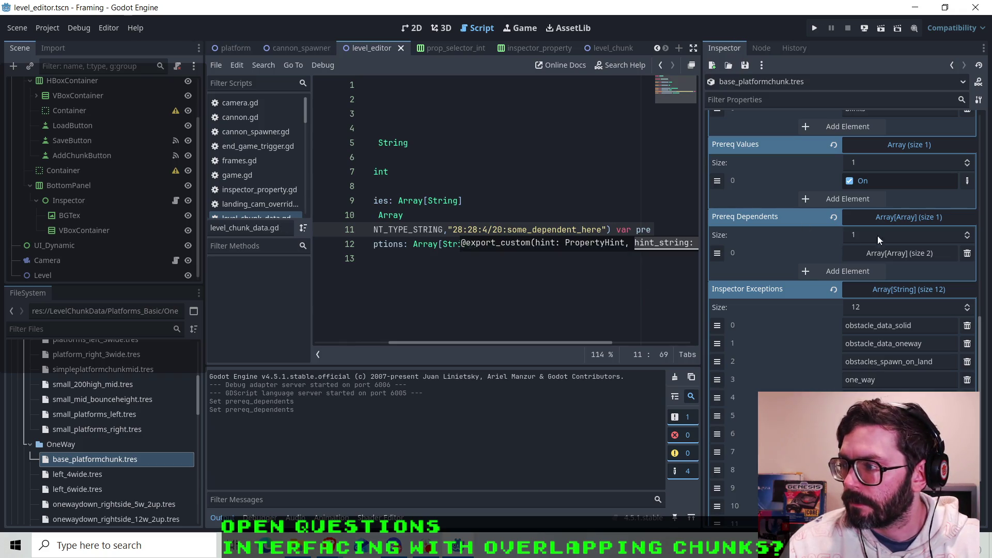
pyautogui.click(850, 253)
# - Expand the Prereq Dependents inner lists and give the second inner list a Size of 1
pyautogui.click(879, 308)
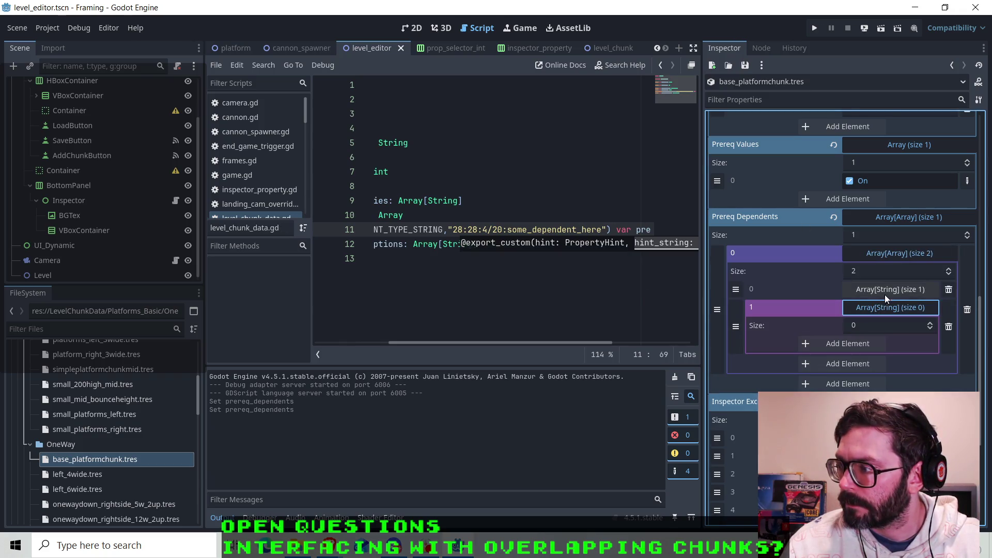
pyautogui.click(887, 291)
pyautogui.click(874, 331)
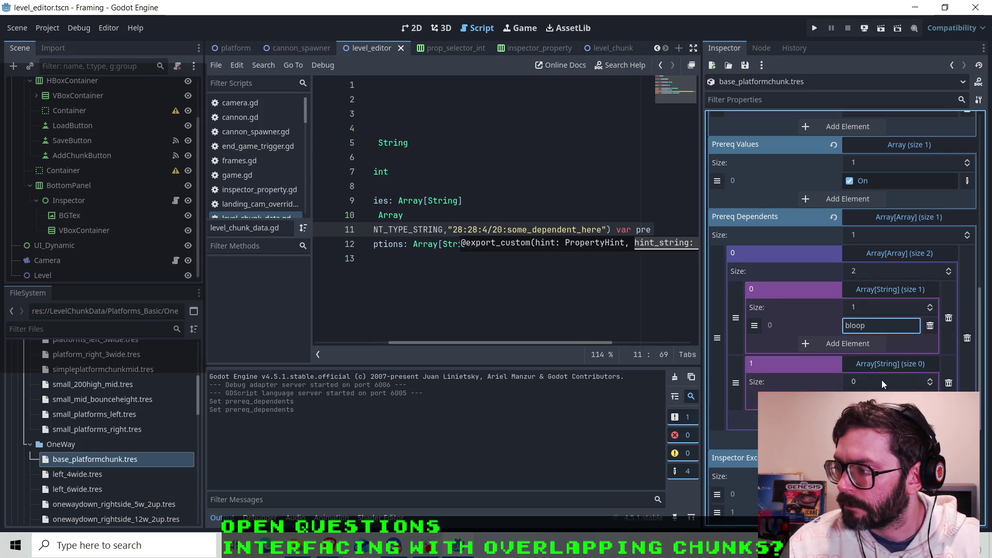
pyautogui.click(930, 379)
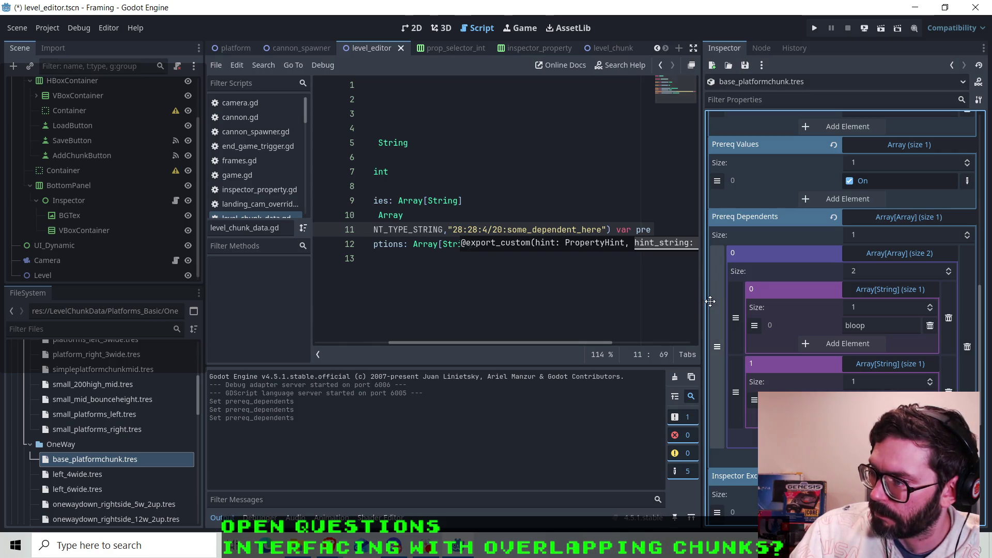
# - Widen the Inspector and delete 'bloop' from element 0 so the placeholder shows
pyautogui.moveTo(701, 288)
pyautogui.mouseDown()
pyautogui.moveTo(593, 285)
pyautogui.moveTo(739, 285)
pyautogui.moveTo(722, 284)
pyautogui.mouseUp()
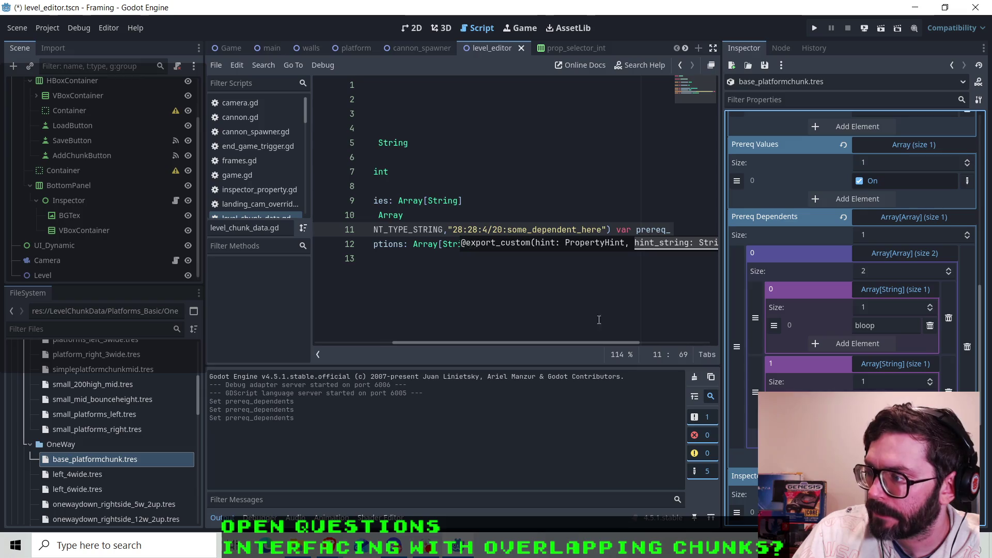
pyautogui.moveTo(595, 340); pyautogui.dragTo(507, 339)
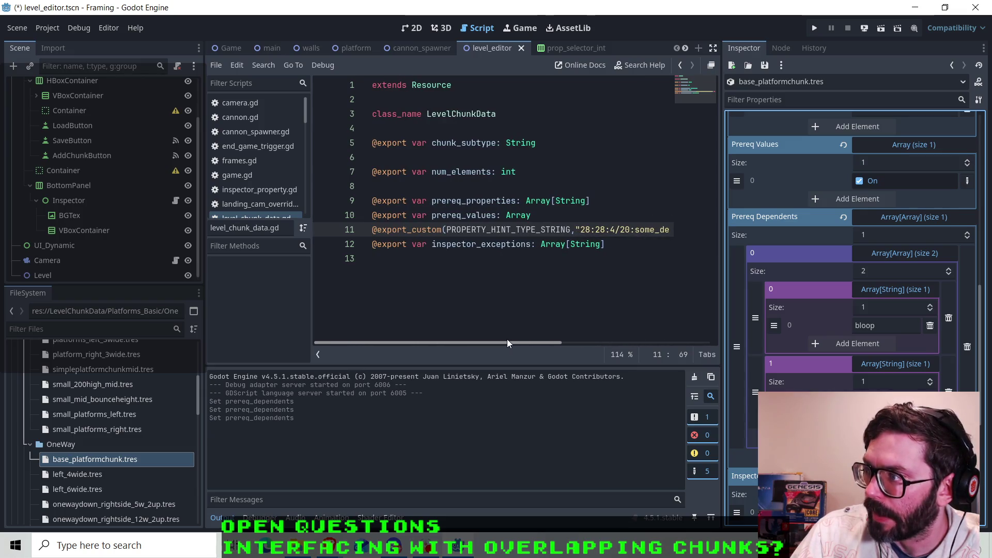
pyautogui.click(870, 325)
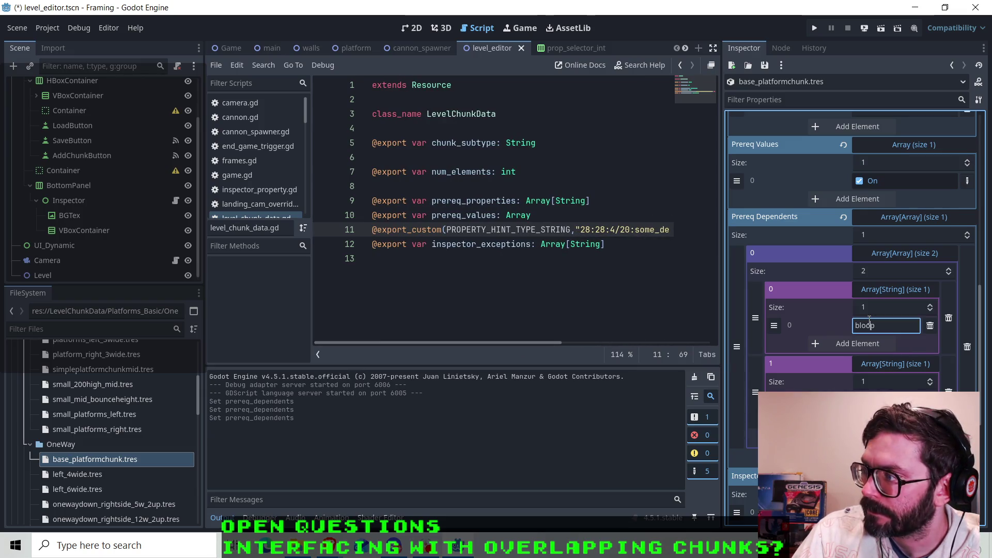
pyautogui.hotkey('ctrl', 'a')
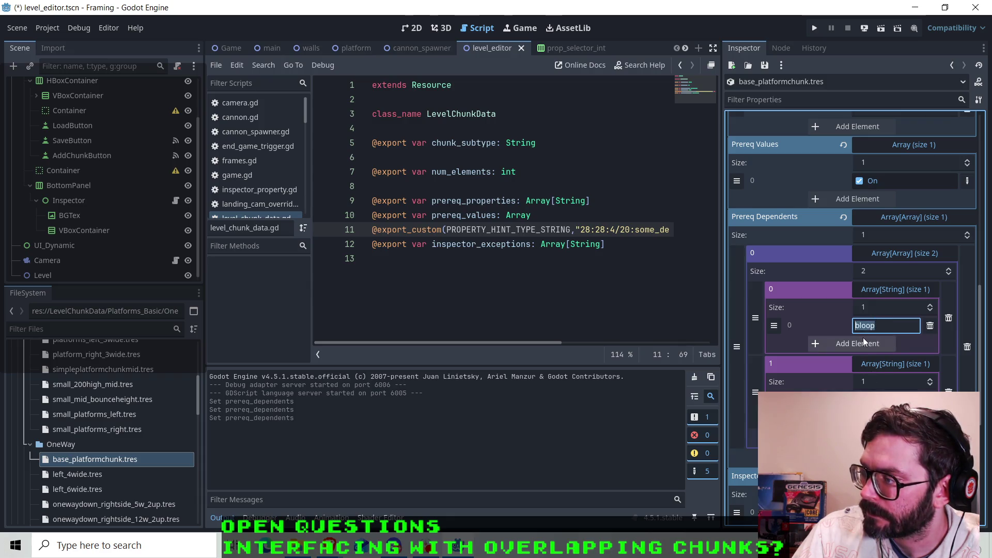
pyautogui.hotkey('ctrl', 'v')
pyautogui.scroll(3, 868, 335)
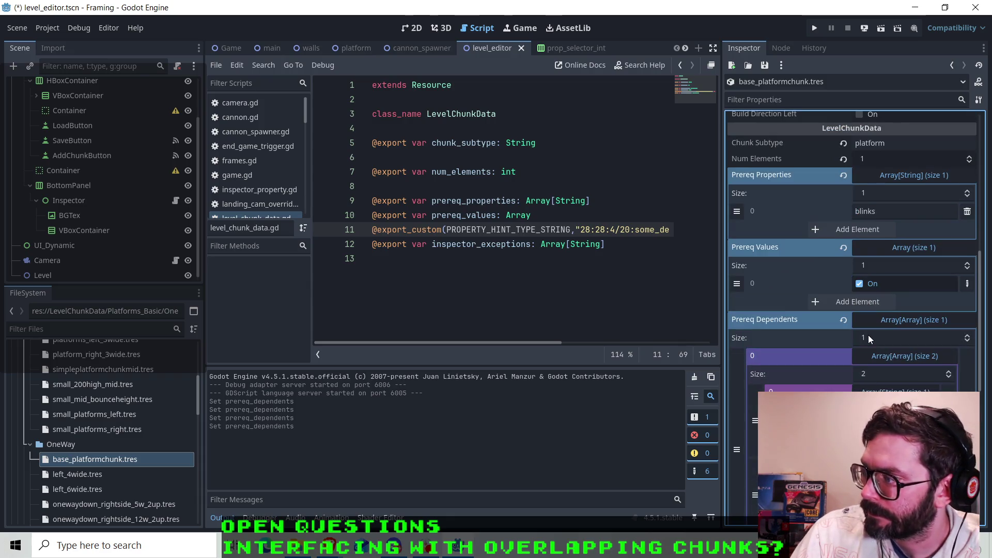
pyautogui.scroll(-1, 869, 335)
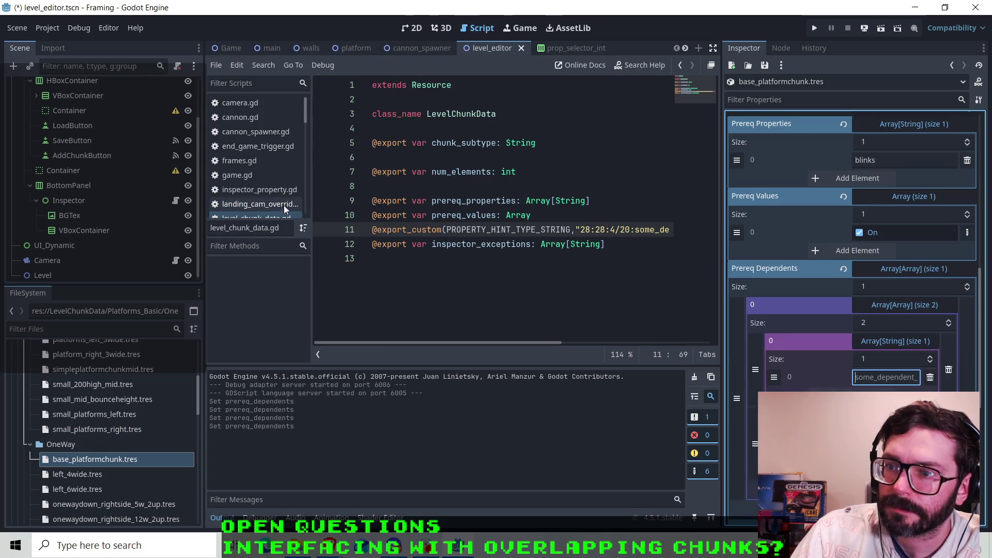
pyautogui.scroll(-1, 283, 205)
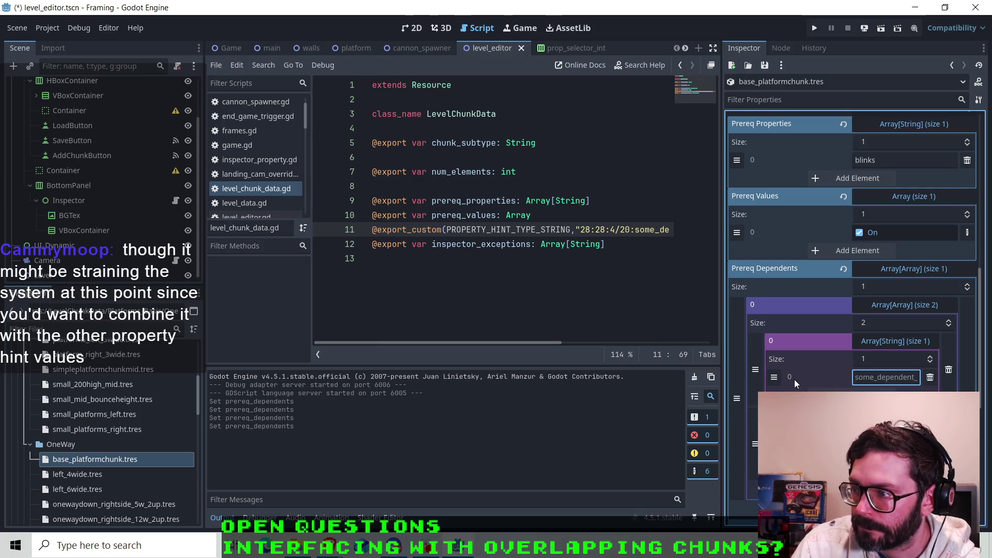
pyautogui.moveTo(527, 341)
pyautogui.mouseDown()
pyautogui.moveTo(597, 339)
pyautogui.moveTo(518, 339)
pyautogui.mouseUp()
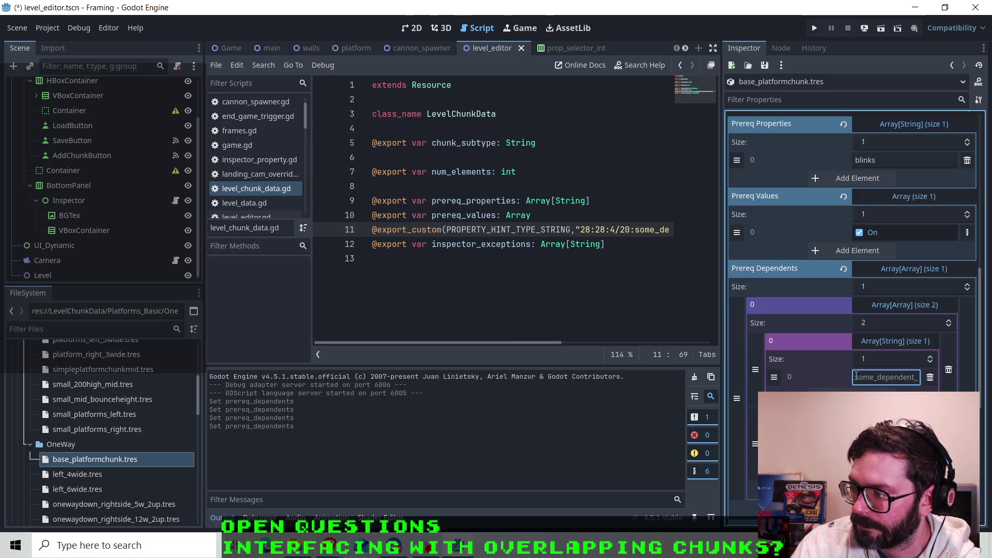
pyautogui.moveTo(553, 342)
pyautogui.mouseDown()
pyautogui.moveTo(605, 343)
pyautogui.moveTo(594, 346)
pyautogui.mouseUp()
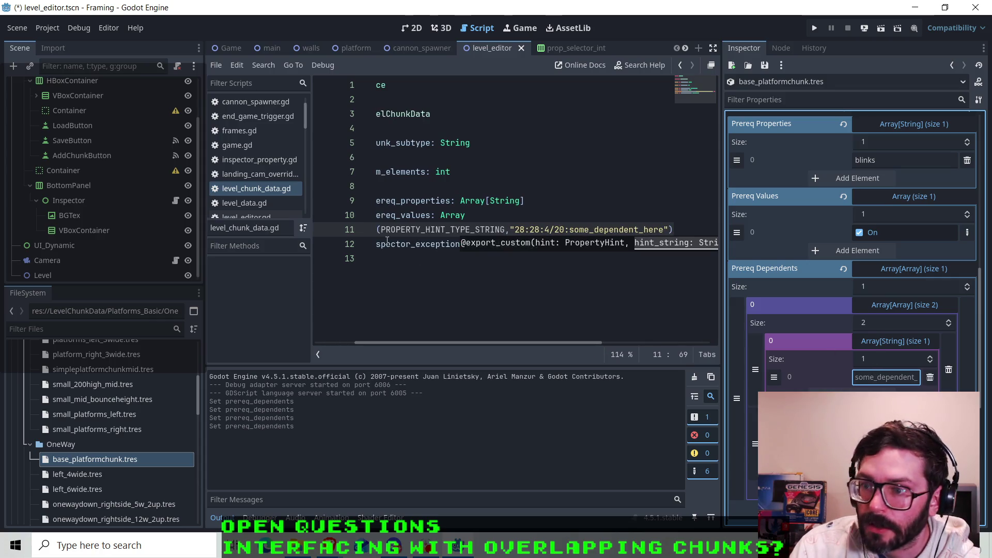
pyautogui.scroll(-1, 271, 186)
# - Open platform_chunk.gd in the script editor to read its properties
pyautogui.scroll(-5, 271, 189)
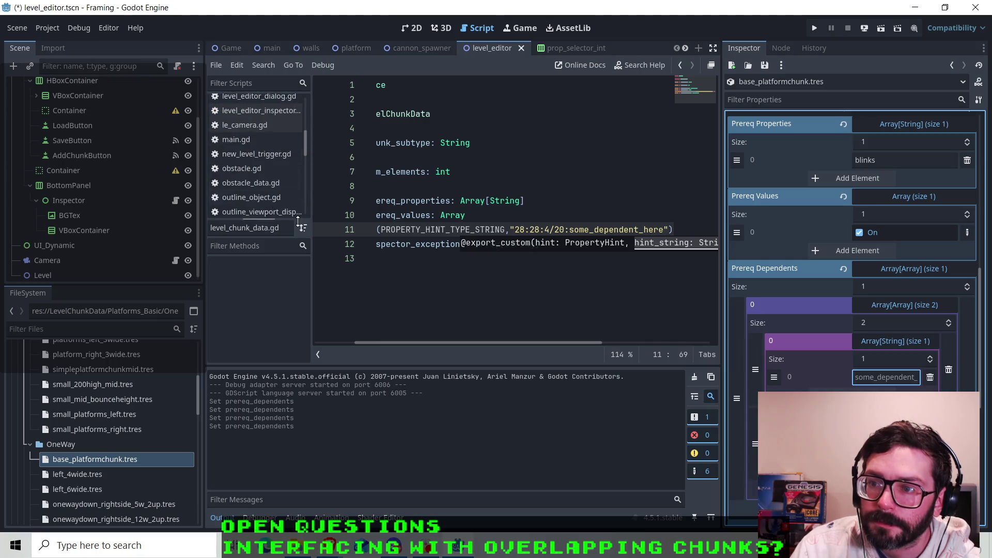
pyautogui.moveTo(430, 341); pyautogui.dragTo(379, 342)
pyautogui.scroll(-4, 250, 171)
pyautogui.scroll(-6, 253, 185)
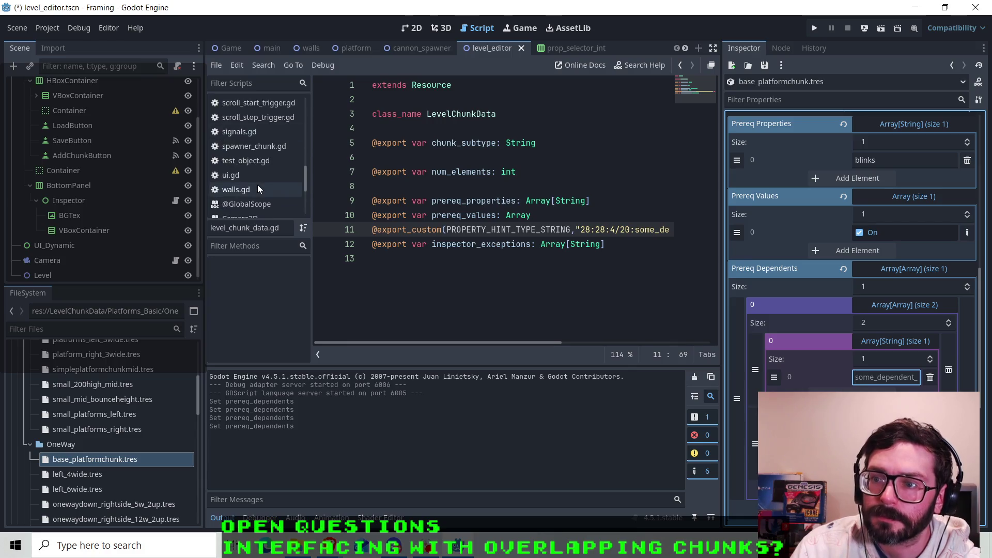
pyautogui.scroll(8, 256, 186)
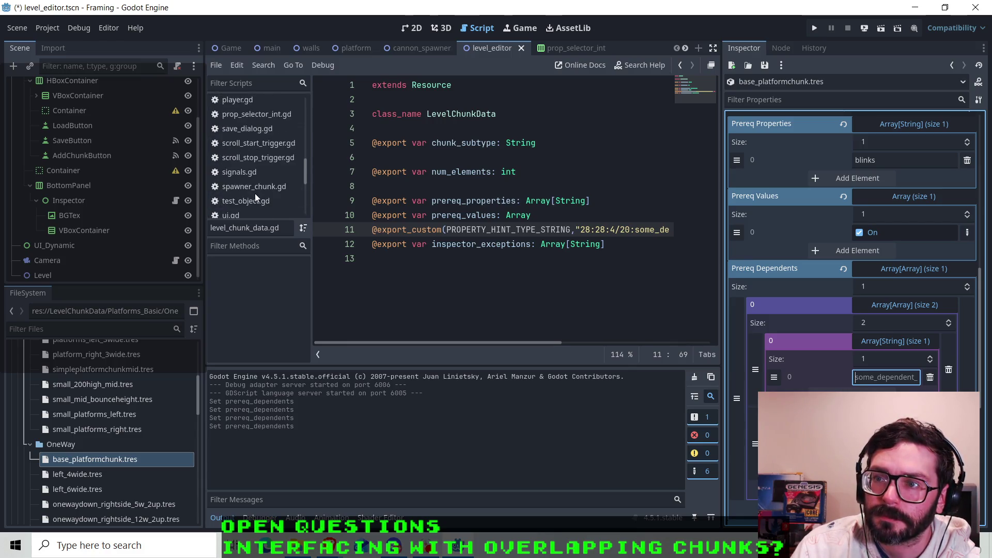
pyautogui.click(261, 175)
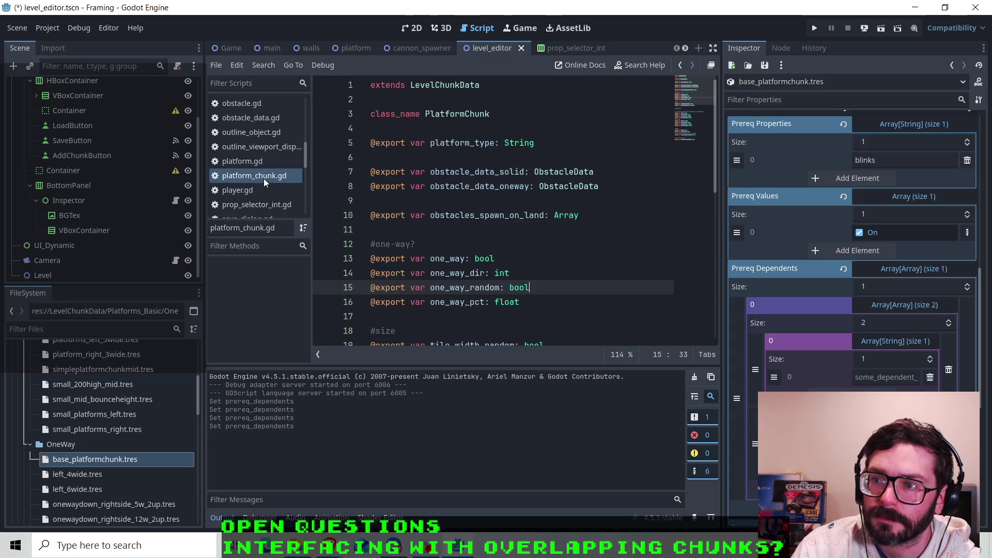
pyautogui.scroll(-1, 529, 250)
pyautogui.scroll(-8, 529, 250)
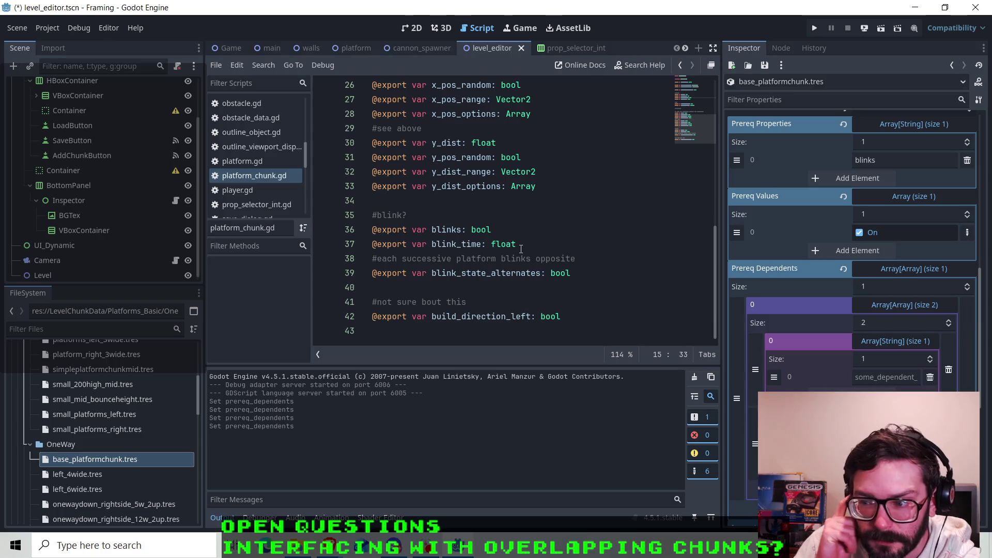
# - Enter blink_time as the first Prereq Dependents string entry
pyautogui.click(897, 375)
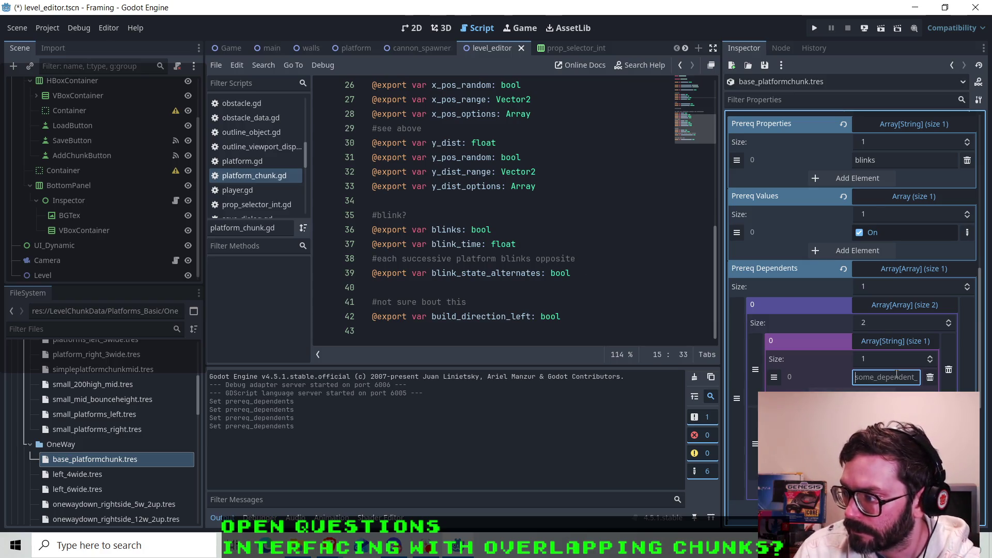
pyautogui.write('blink')
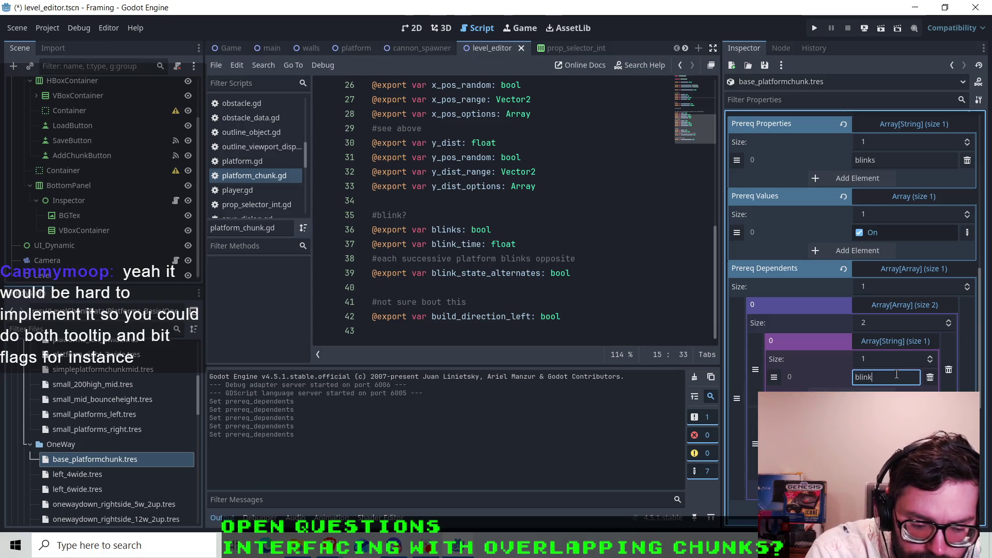
pyautogui.write('_time')
pyautogui.press('Return')
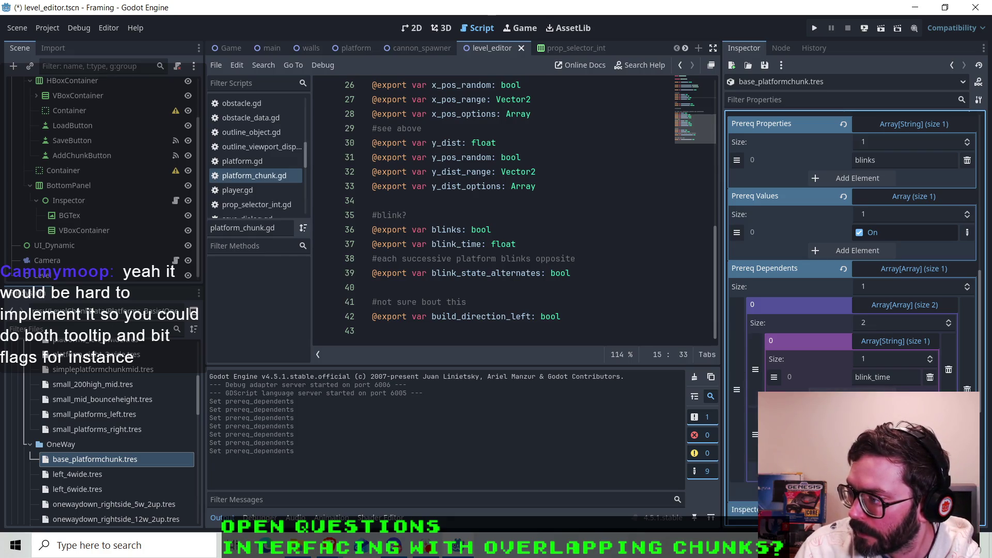
# - Add a second, empty entry after blink_time in the dependent list, then collapse the nested arrays
pyautogui.click(930, 356)
pyautogui.click(893, 392)
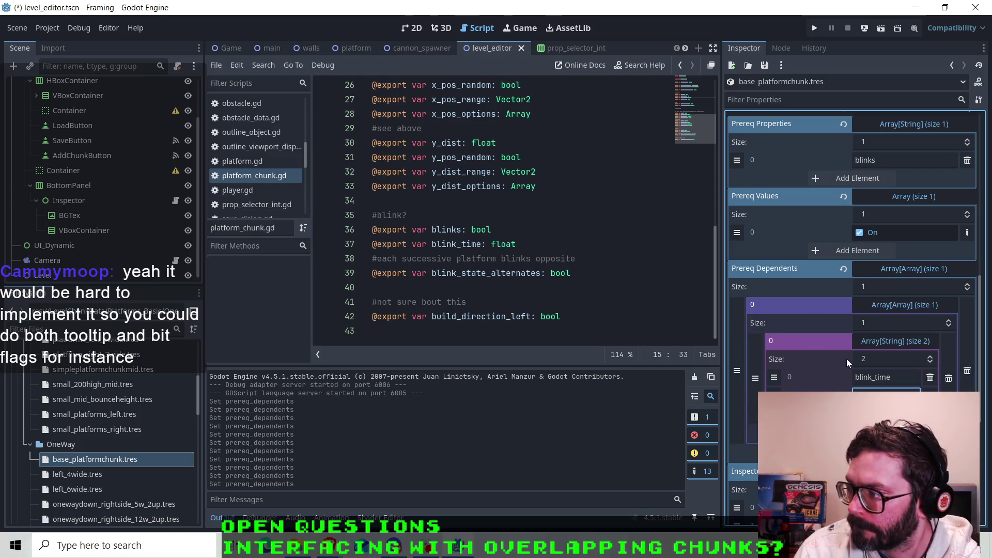
pyautogui.click(888, 343)
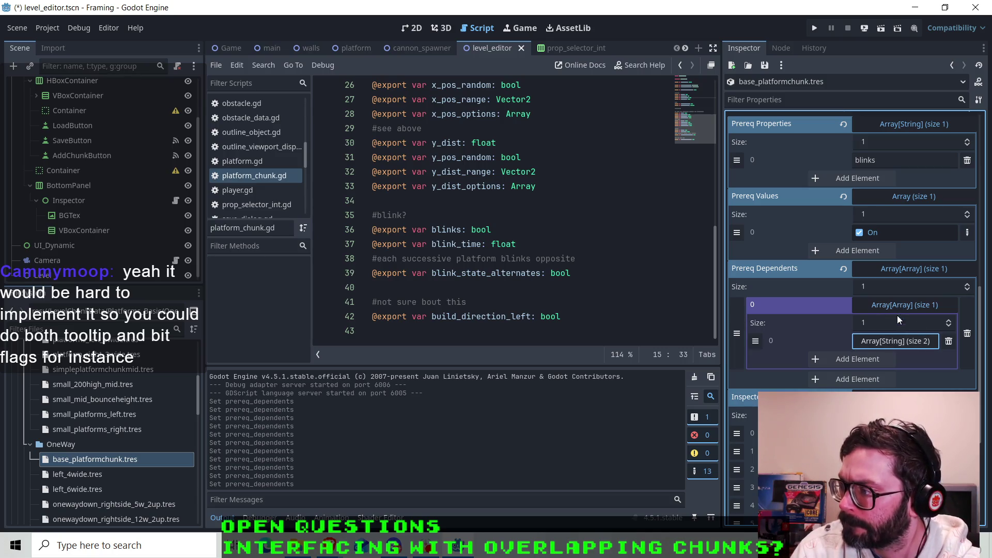
pyautogui.click(902, 342)
pyautogui.click(901, 343)
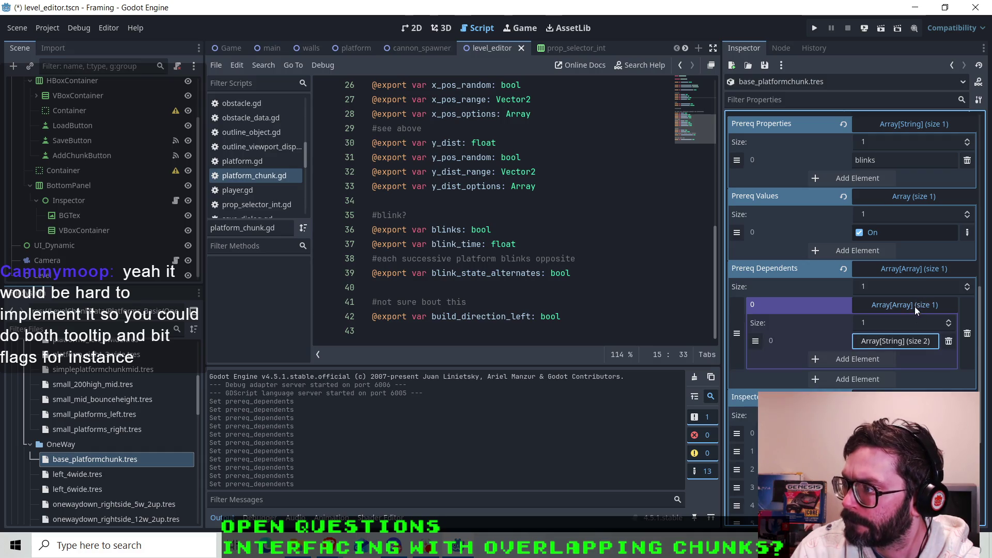
pyautogui.click(915, 306)
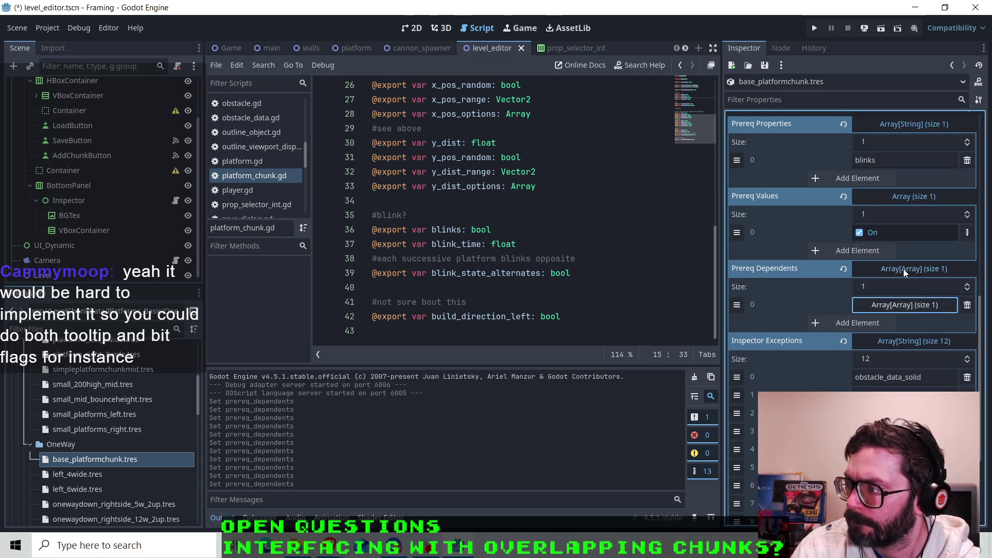
pyautogui.scroll(-3, 815, 324)
pyautogui.scroll(6, 810, 324)
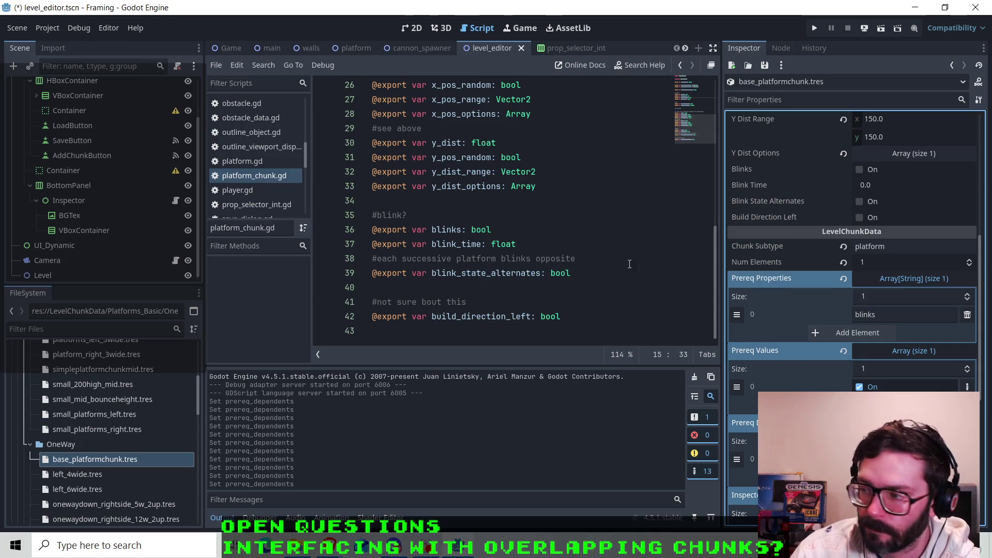
pyautogui.scroll(5, 771, 346)
pyautogui.scroll(3, 769, 345)
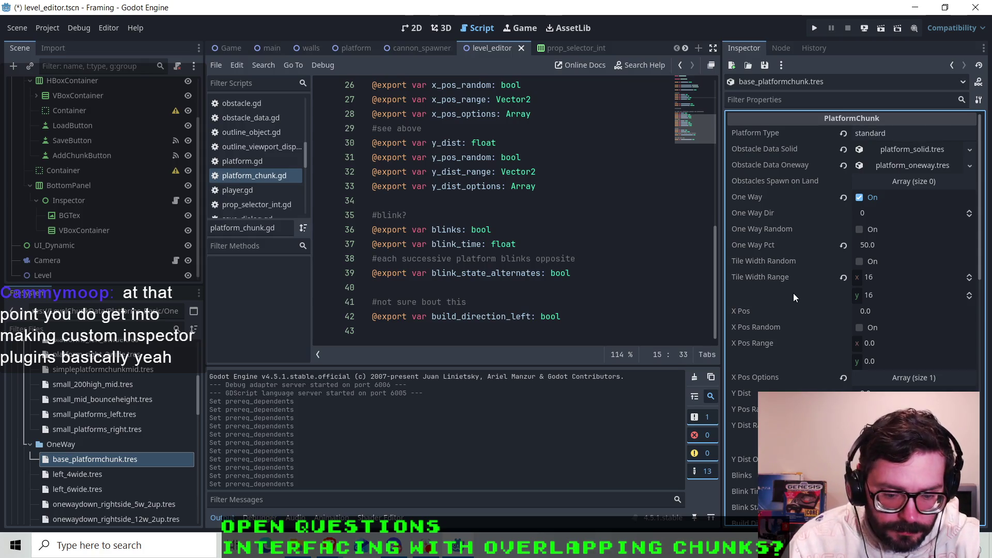
pyautogui.scroll(-3, 827, 274)
pyautogui.scroll(3, 801, 267)
pyautogui.scroll(-6, 799, 271)
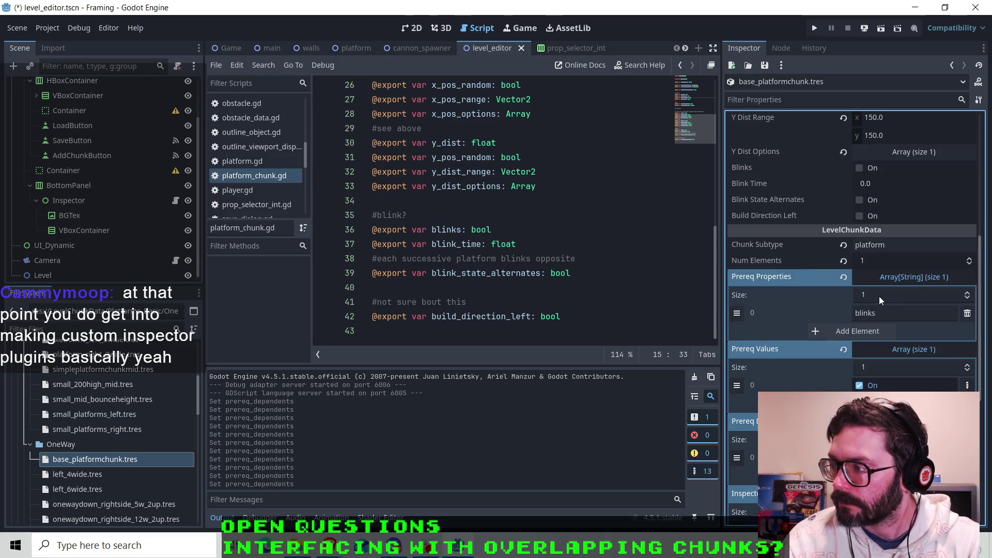
pyautogui.scroll(-3, 811, 287)
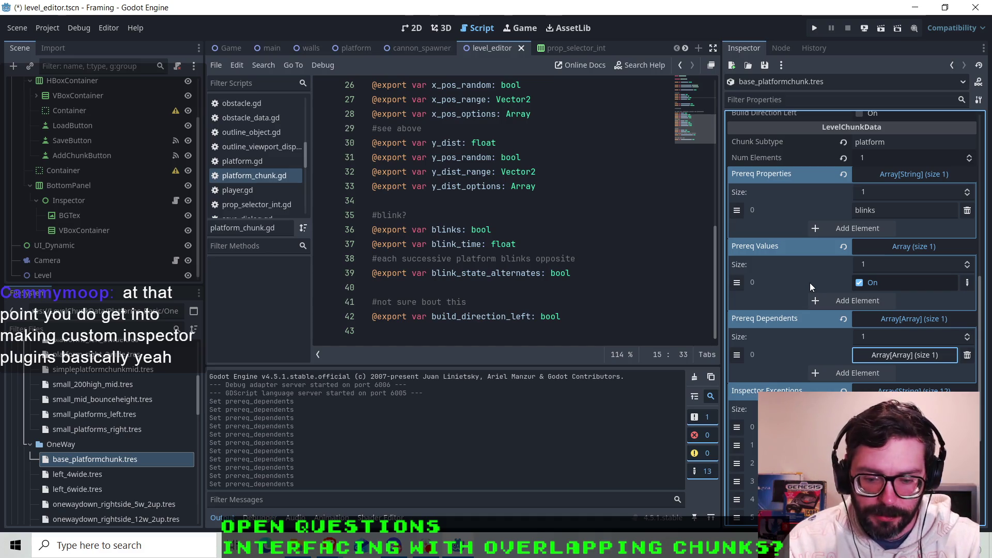
pyautogui.scroll(10, 810, 283)
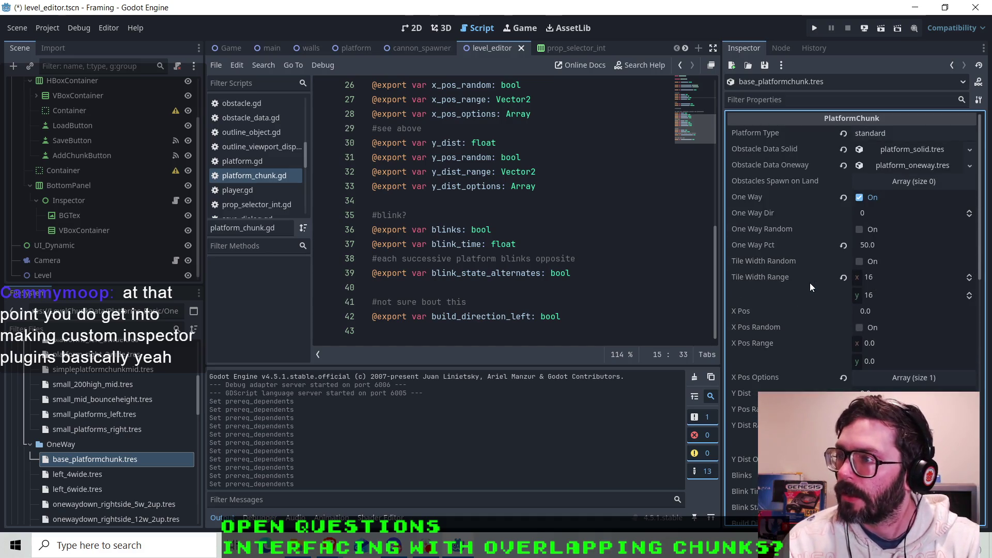
pyautogui.click(412, 30)
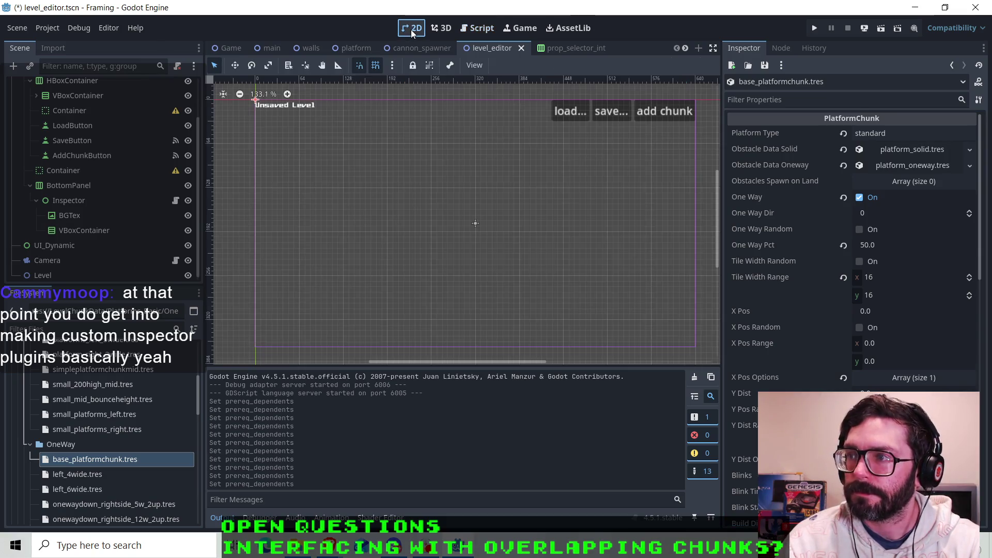
pyautogui.scroll(-10, 763, 276)
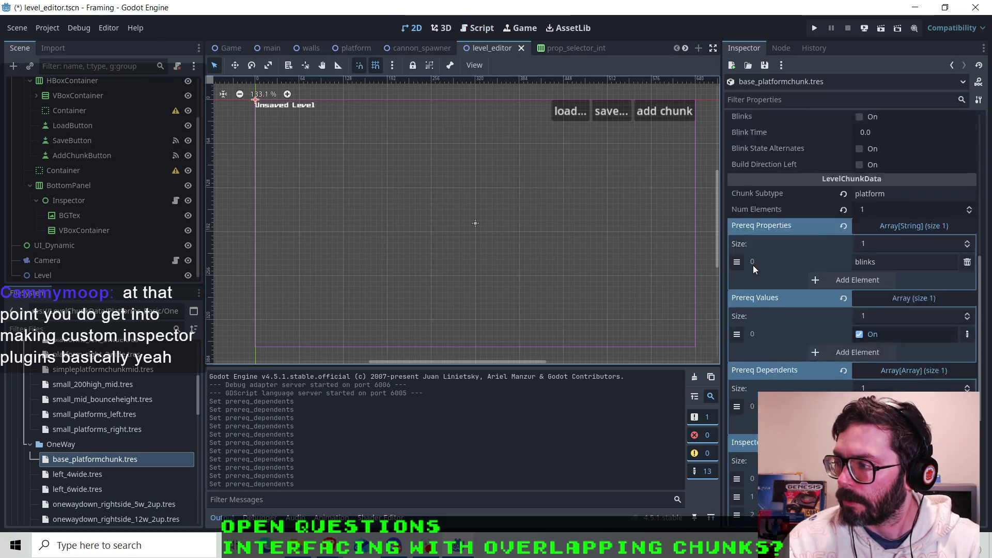
pyautogui.scroll(5, 769, 261)
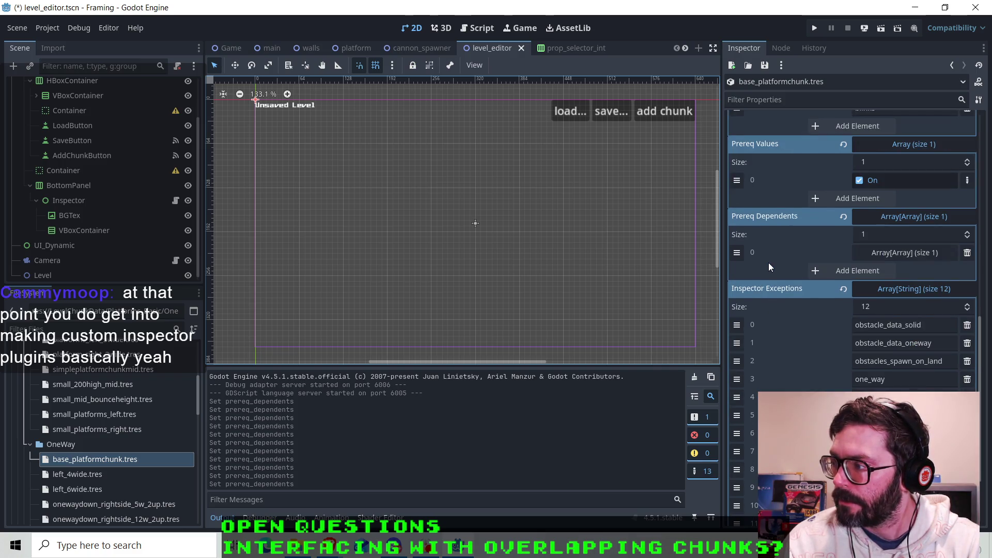
pyautogui.scroll(-2, 769, 265)
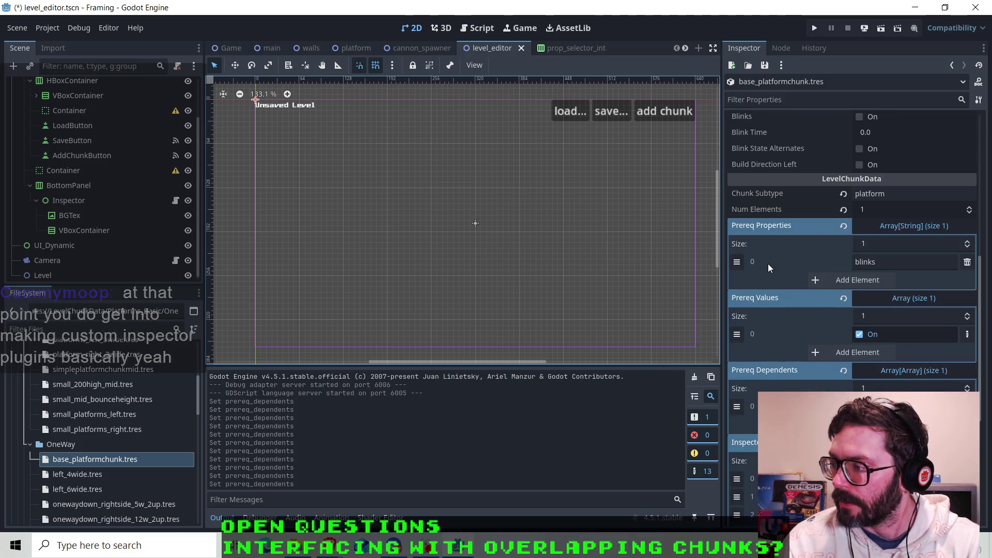
pyautogui.click(479, 32)
pyautogui.click(569, 47)
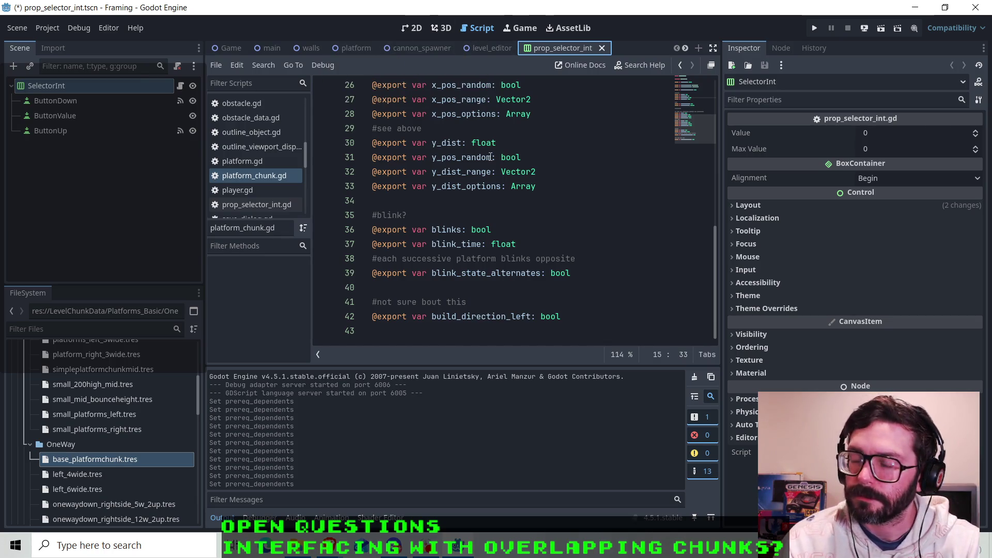
# - View the prop_selector_int scene in 2D, select ButtonDown, and open prop_selector_int.gd
pyautogui.click(417, 32)
pyautogui.scroll(5, 380, 138)
pyautogui.hscroll(-2, 241, 173)
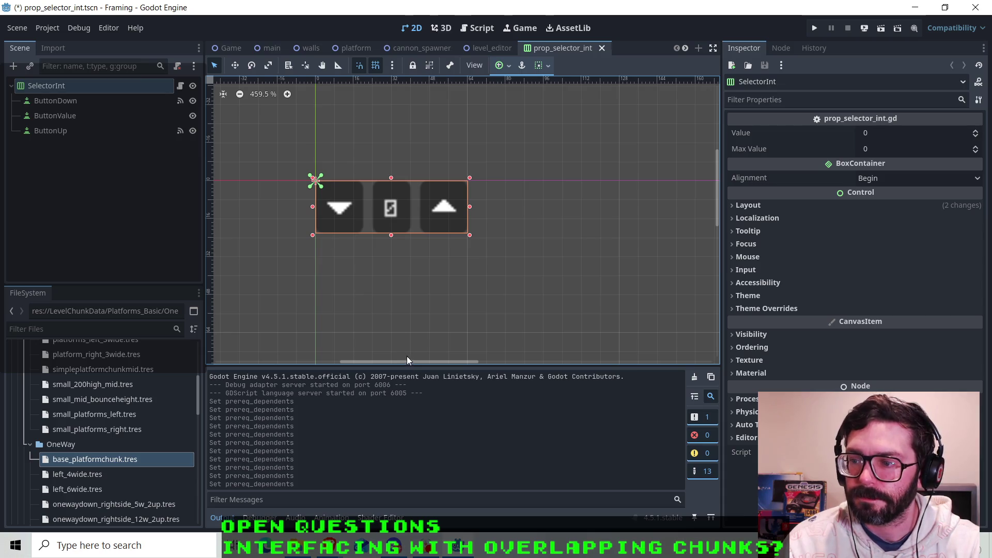
pyautogui.hscroll(-2, 411, 360)
pyautogui.scroll(-1, 406, 336)
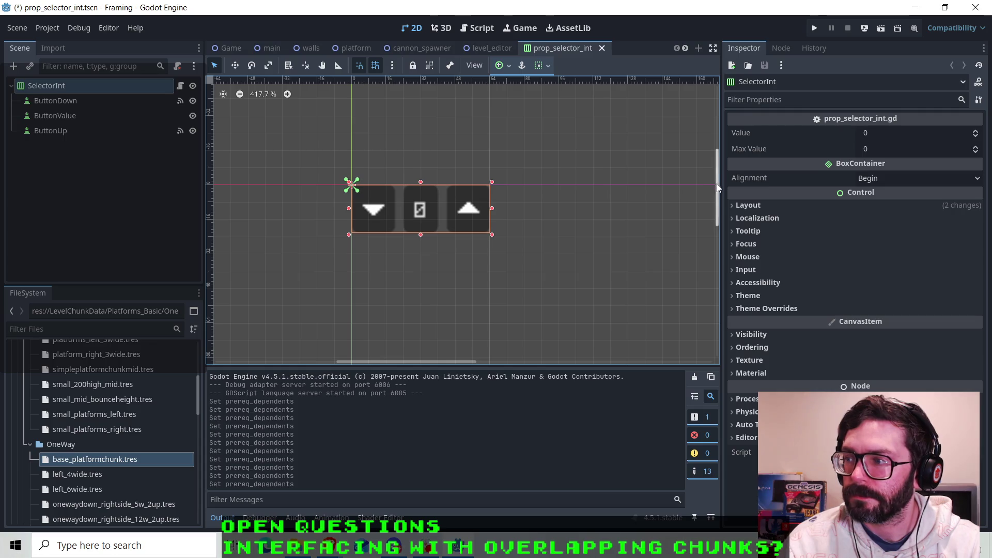
pyautogui.scroll(-2, 717, 184)
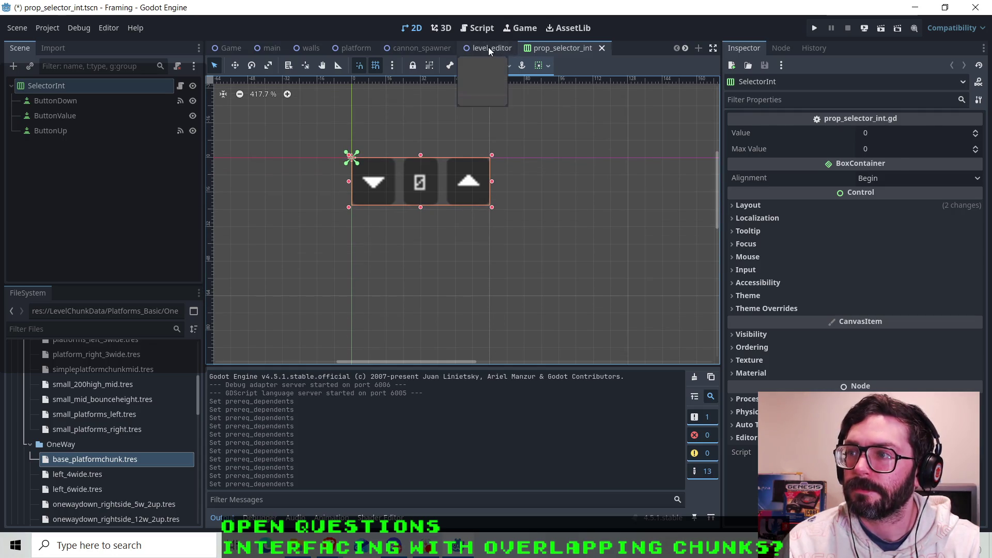
pyautogui.click(488, 48)
pyautogui.click(555, 45)
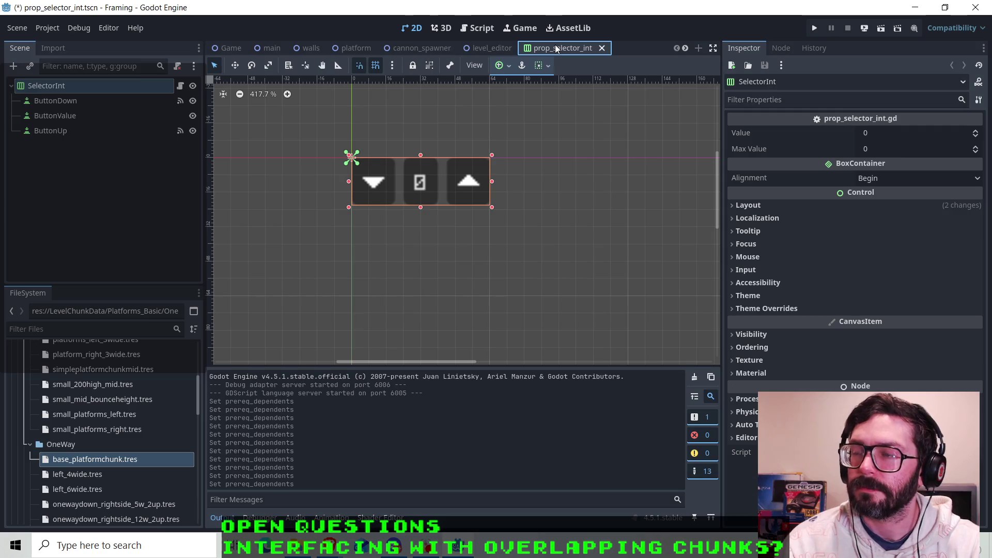
pyautogui.click(103, 100)
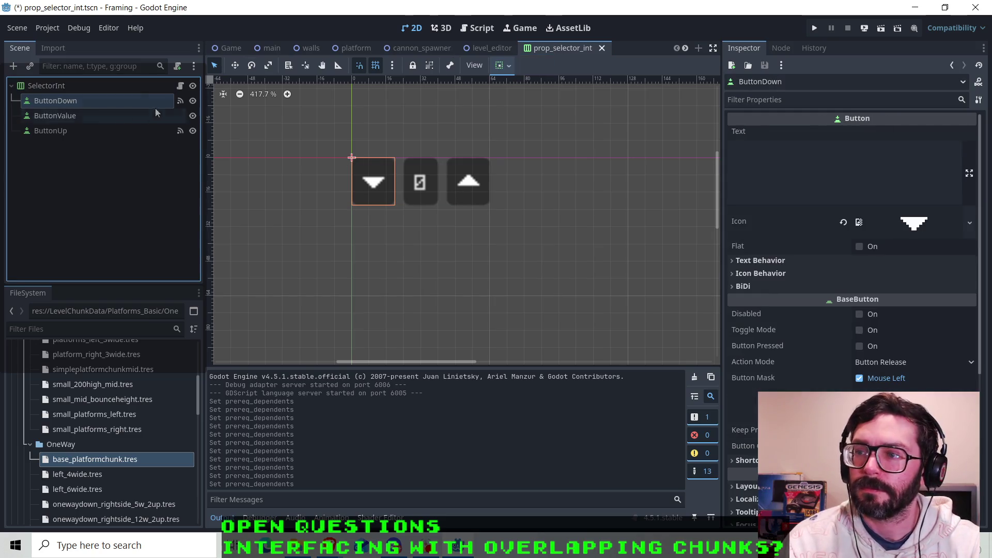
pyautogui.click(181, 85)
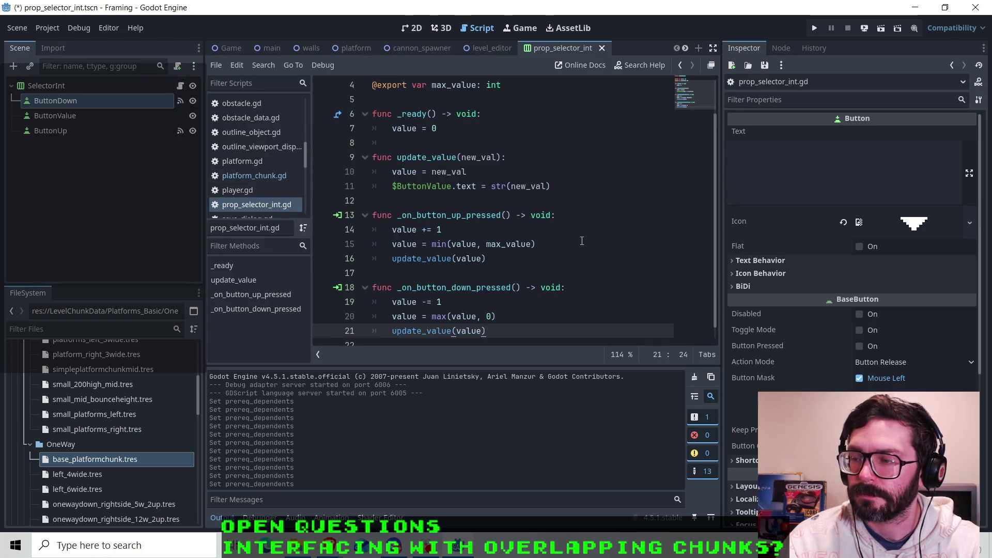
# - Review the down-button decrement and the max_value clamp on line 15 in the script
pyautogui.click(568, 291)
pyautogui.click(566, 304)
pyautogui.scroll(1, 566, 304)
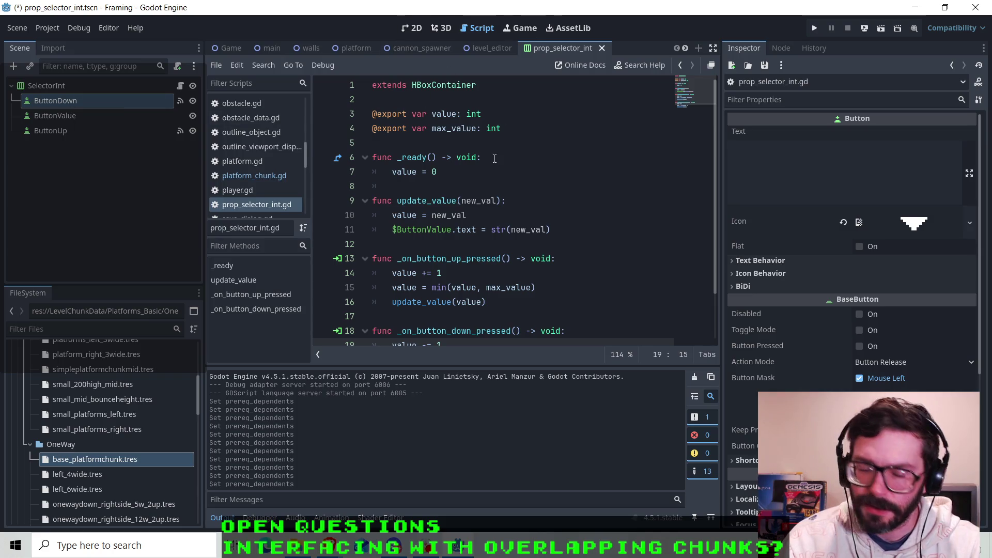
pyautogui.scroll(-2, 453, 224)
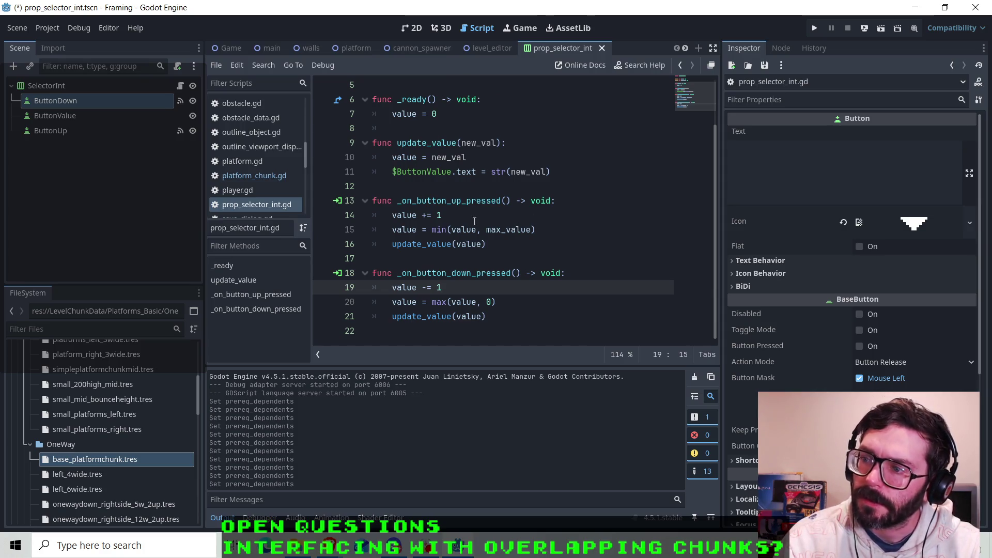
pyautogui.click(474, 221)
pyautogui.click(537, 229)
pyautogui.scroll(2, 540, 227)
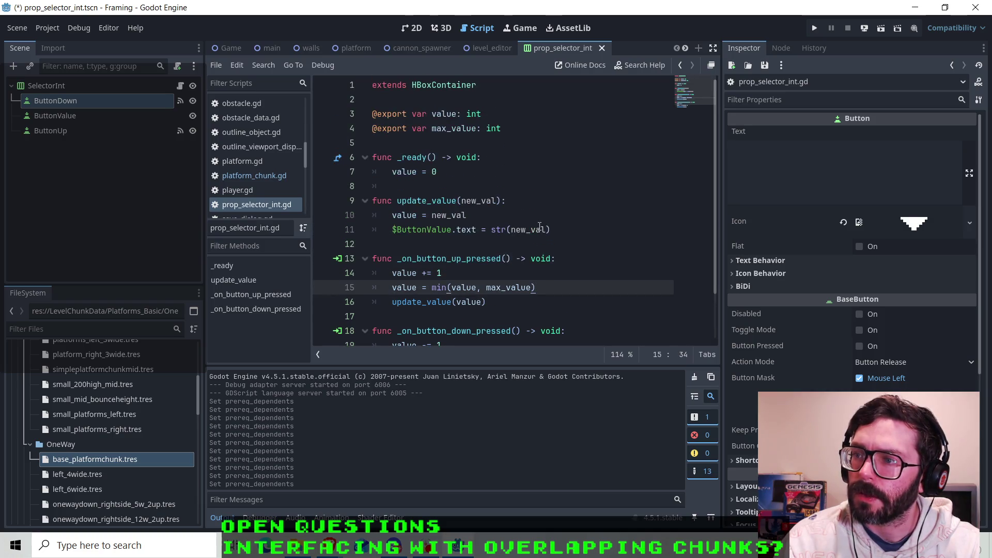
# - Raise SelectorInt's Max Value to 10, save the scene, and run the project
pyautogui.click(97, 87)
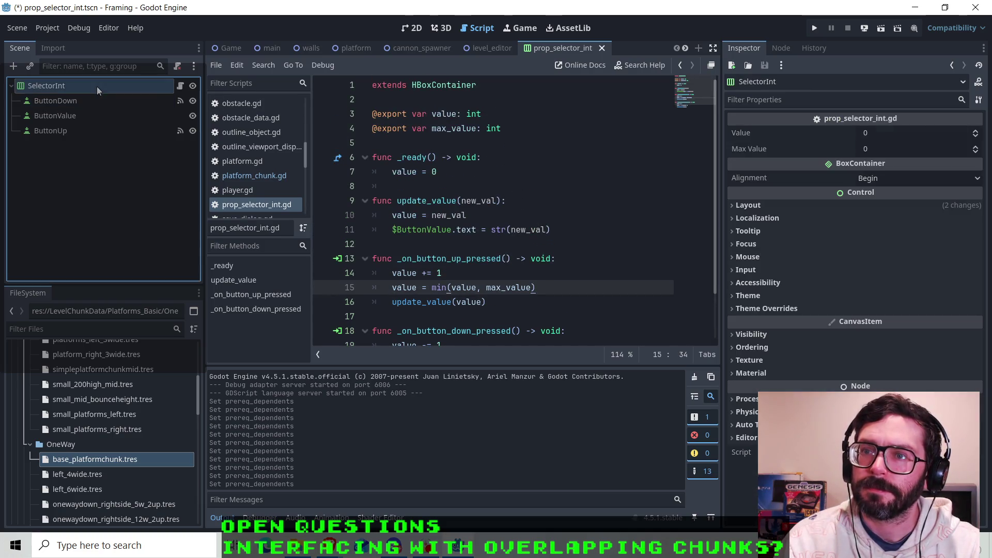
pyautogui.click(975, 147)
pyautogui.click(976, 147)
pyautogui.write('10')
pyautogui.hotkey('ctrl', 's')
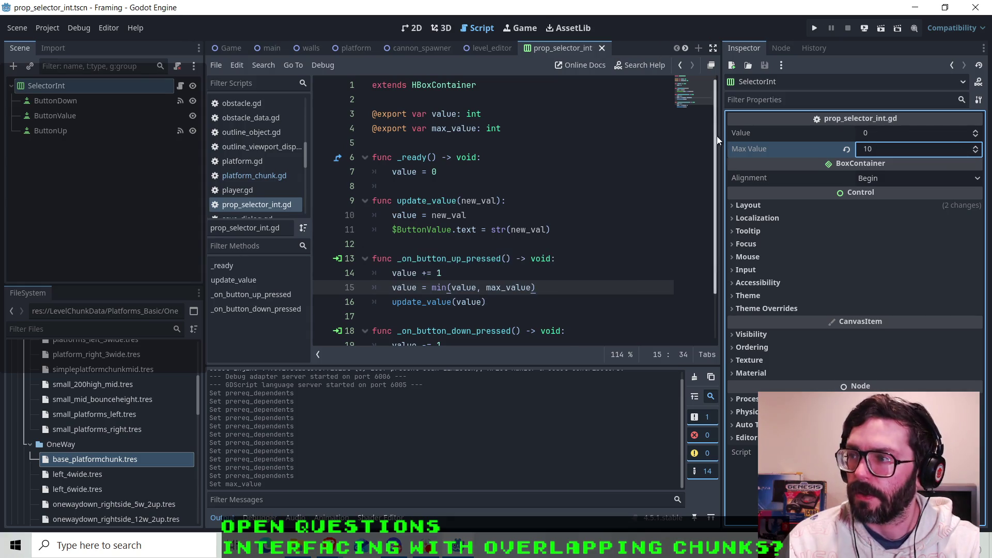
pyautogui.click(816, 29)
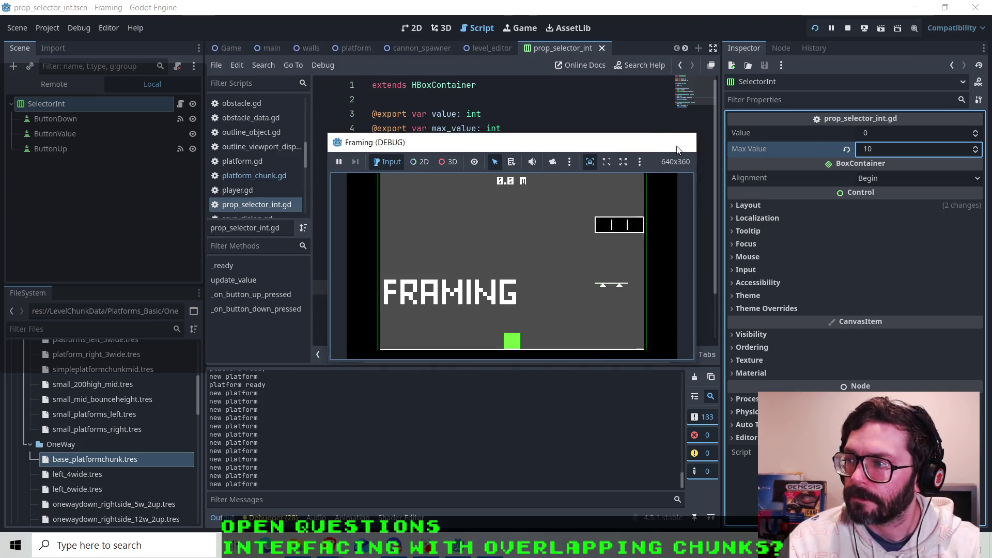
# - Stop the game and run the level_editor scene instead
pyautogui.click(681, 142)
pyautogui.click(474, 53)
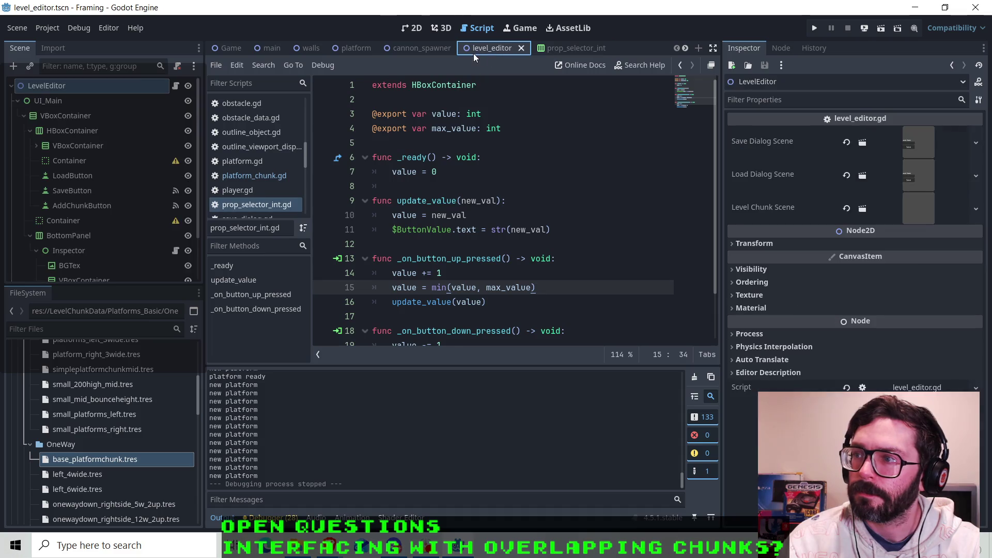
pyautogui.click(883, 32)
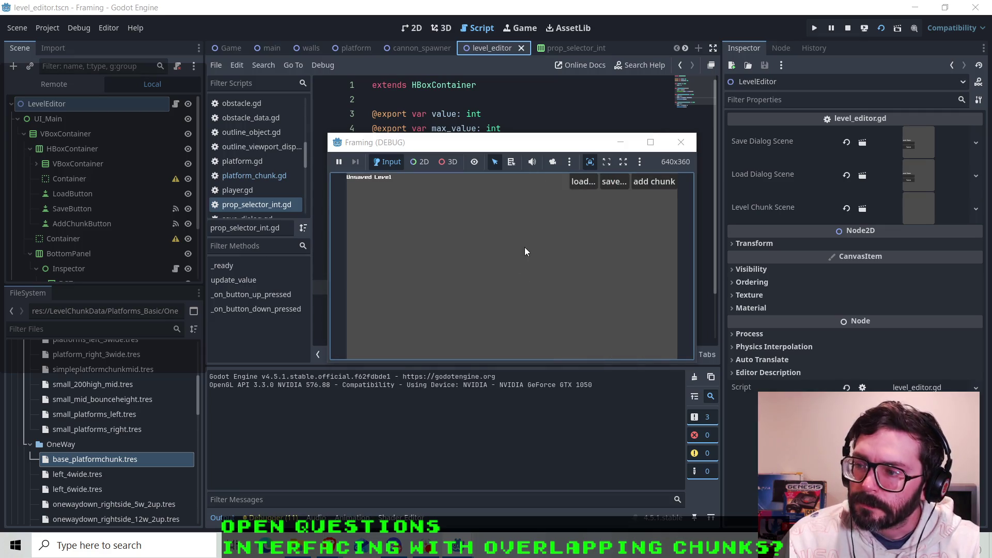
# - Add a chunk in the running level editor, raise its obstacle_data_solid value, and close the game
pyautogui.click(654, 182)
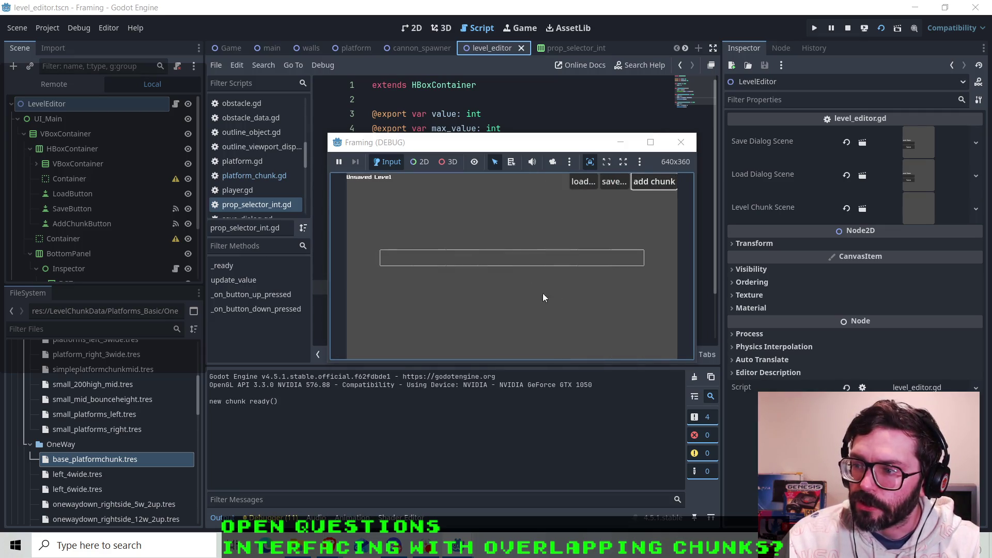
pyautogui.click(511, 258)
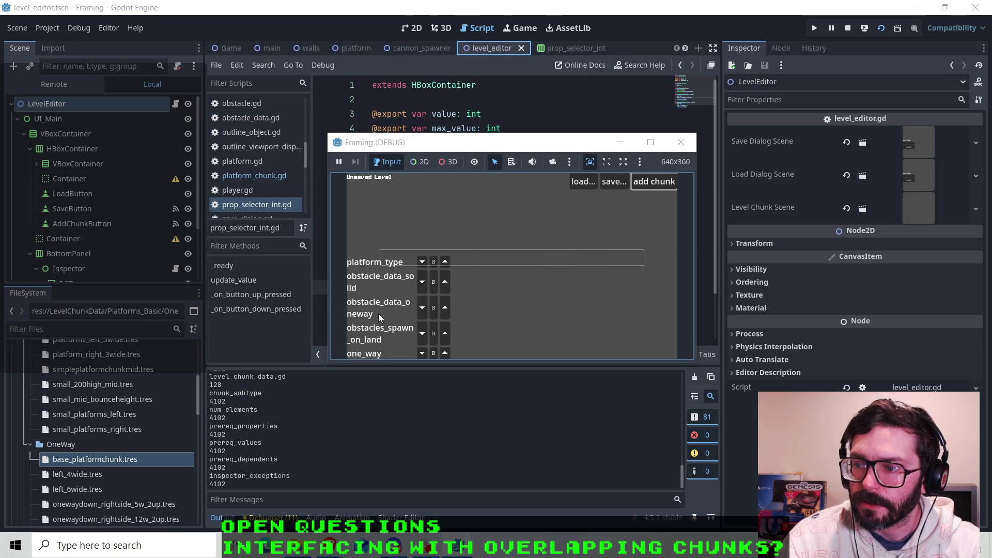
pyautogui.click(448, 284)
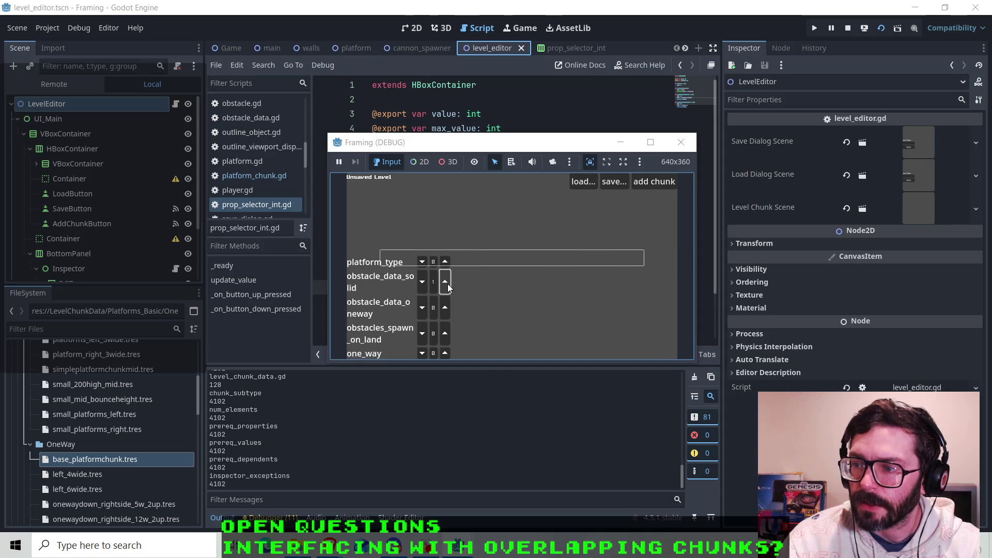
pyautogui.click(418, 283)
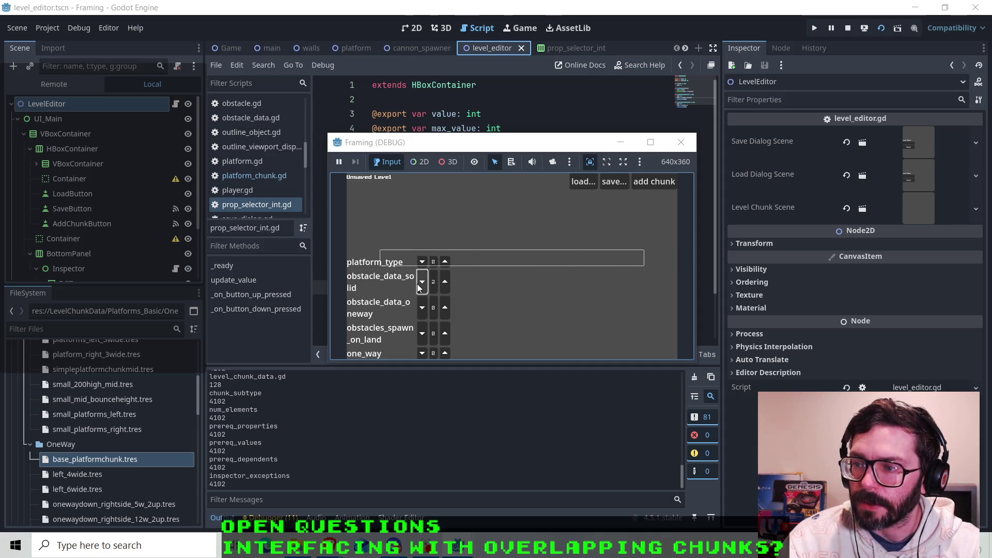
pyautogui.click(448, 286)
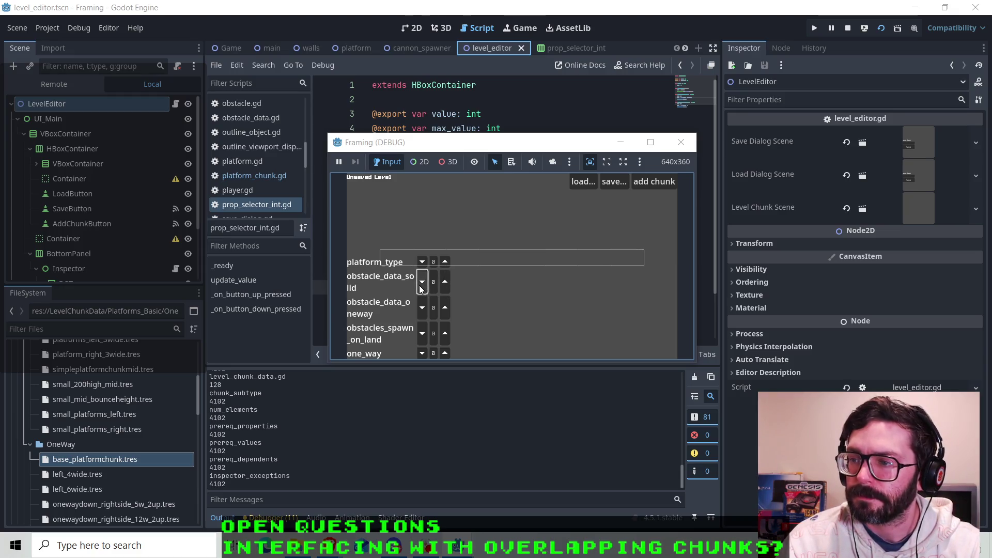
pyautogui.click(683, 143)
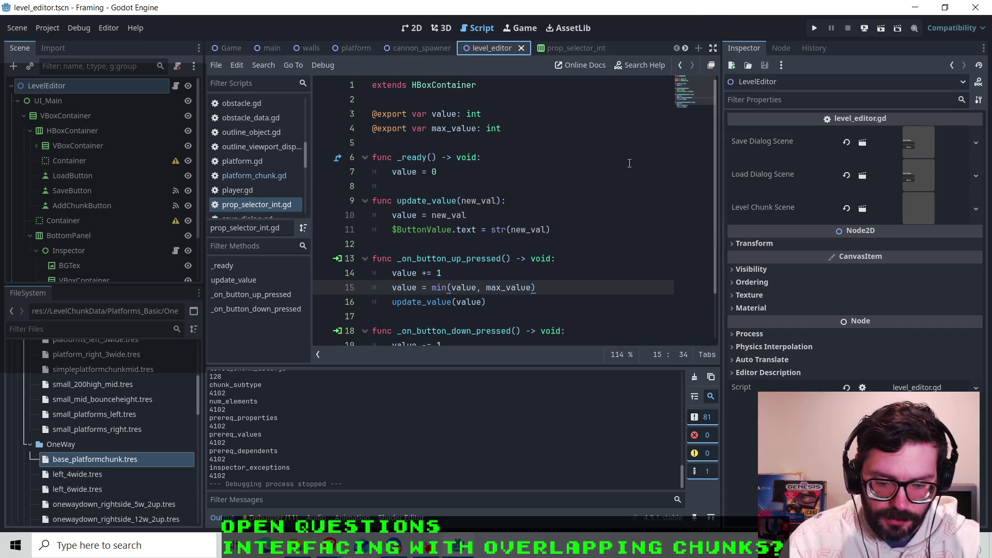
# - Run the project from the 2D view, then close the game window
pyautogui.click(412, 29)
pyautogui.scroll(-2, 500, 219)
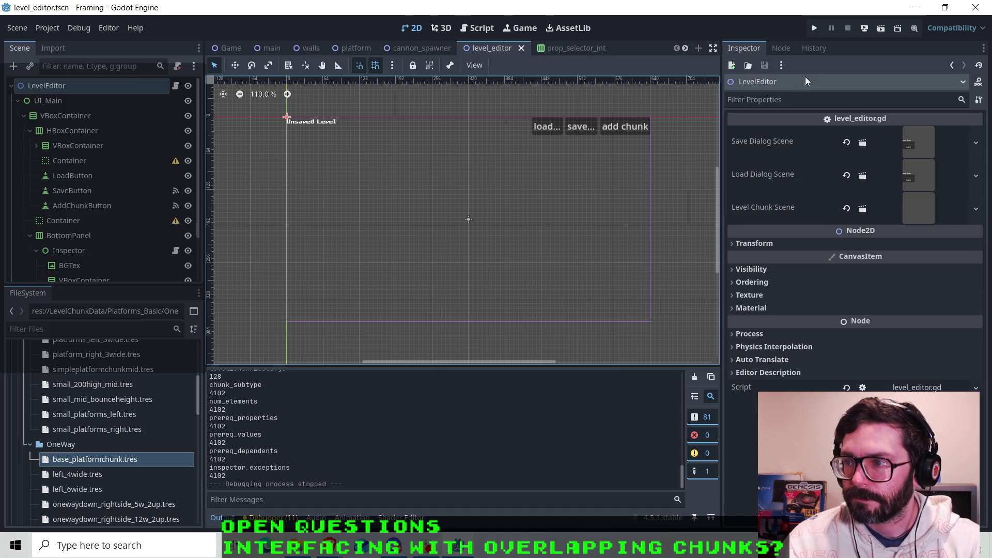
pyautogui.click(811, 30)
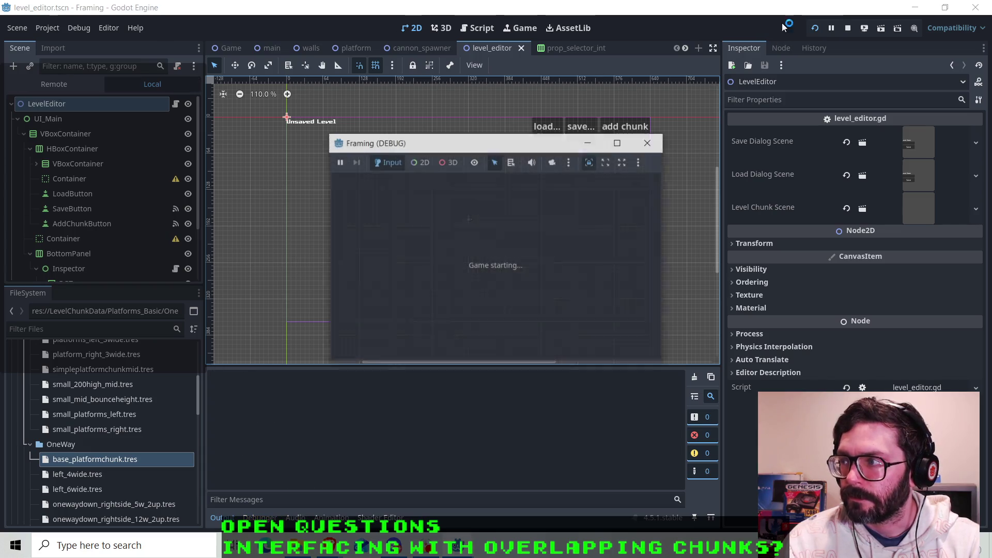
pyautogui.click(651, 142)
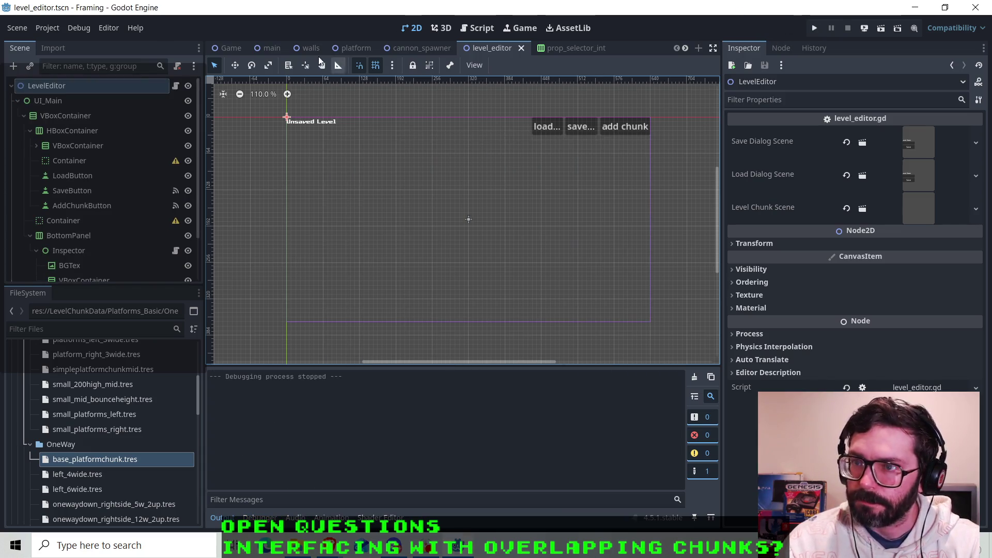
# - Set Display > Window Mode to Fullscreen in Project Settings and run the project
pyautogui.click(45, 29)
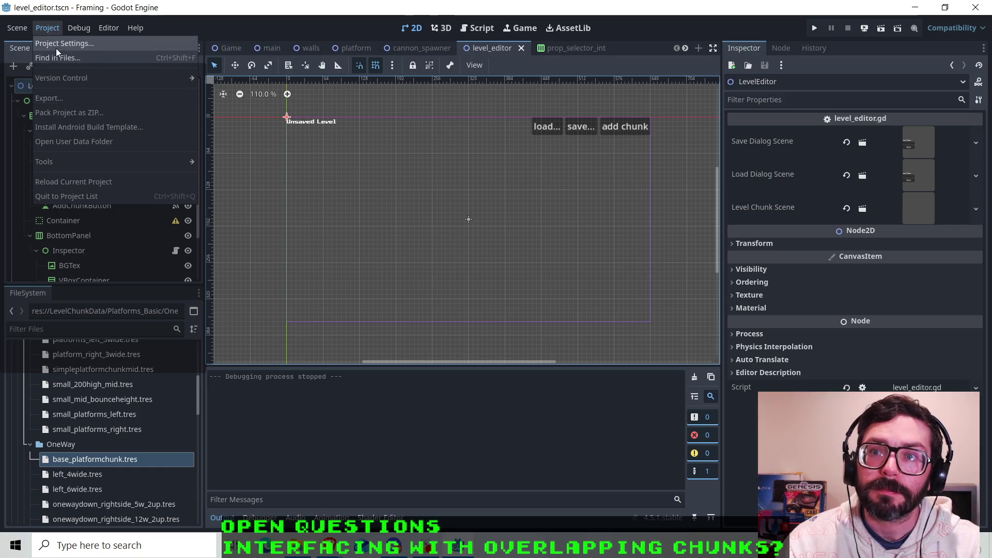
pyautogui.click(57, 46)
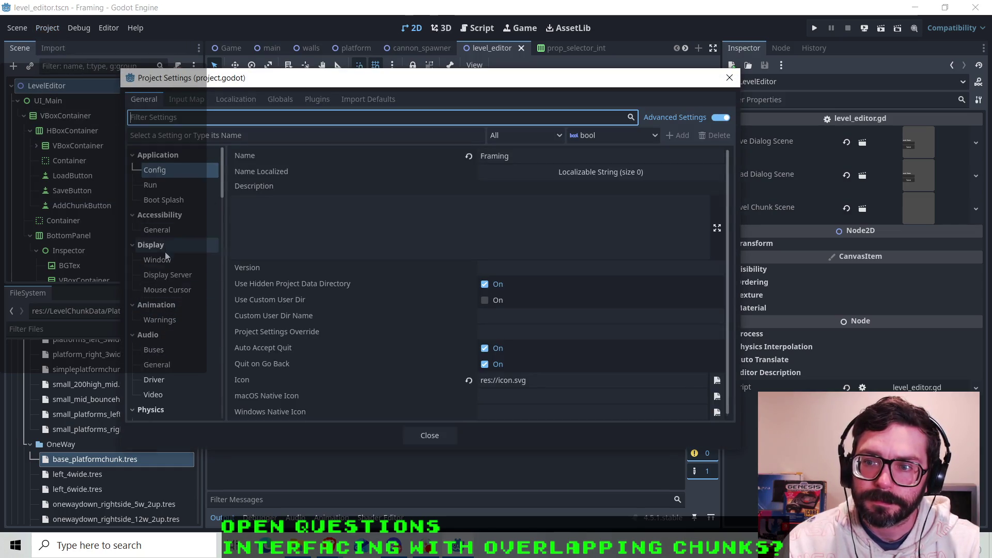
pyautogui.click(173, 263)
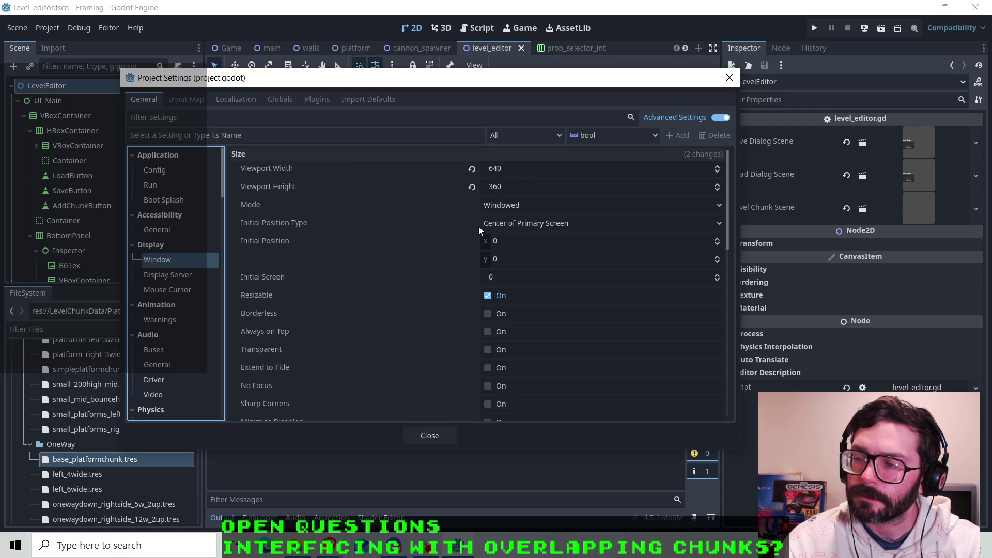
pyautogui.click(525, 211)
pyautogui.click(499, 268)
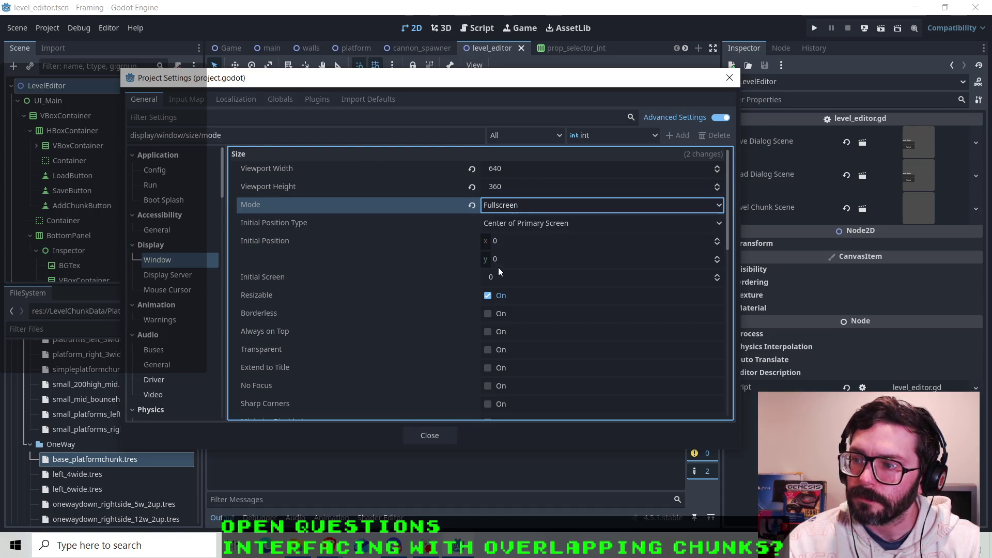
pyautogui.click(440, 436)
pyautogui.click(815, 28)
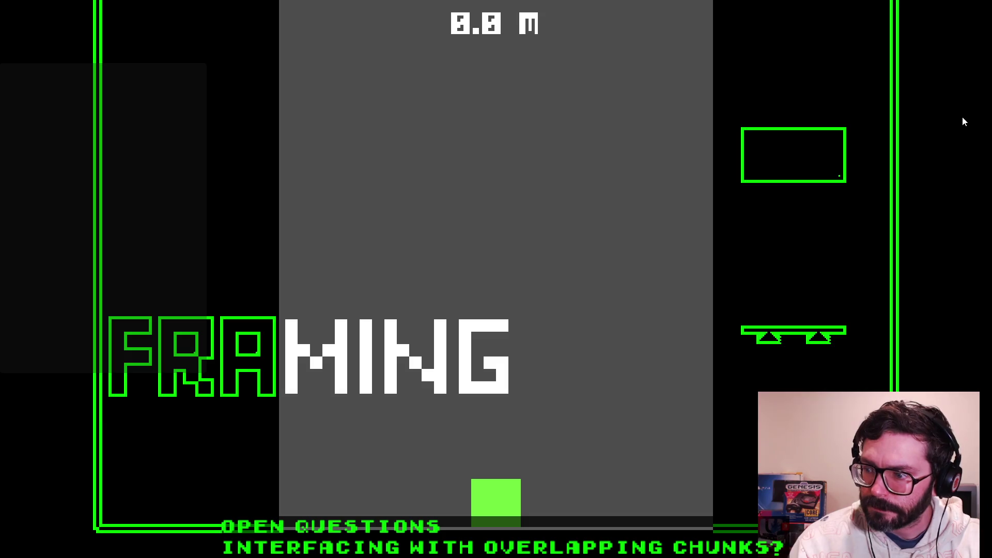
# - Run the player square back and forth along the floor with the Left and Right arrows
pyautogui.press('Right')
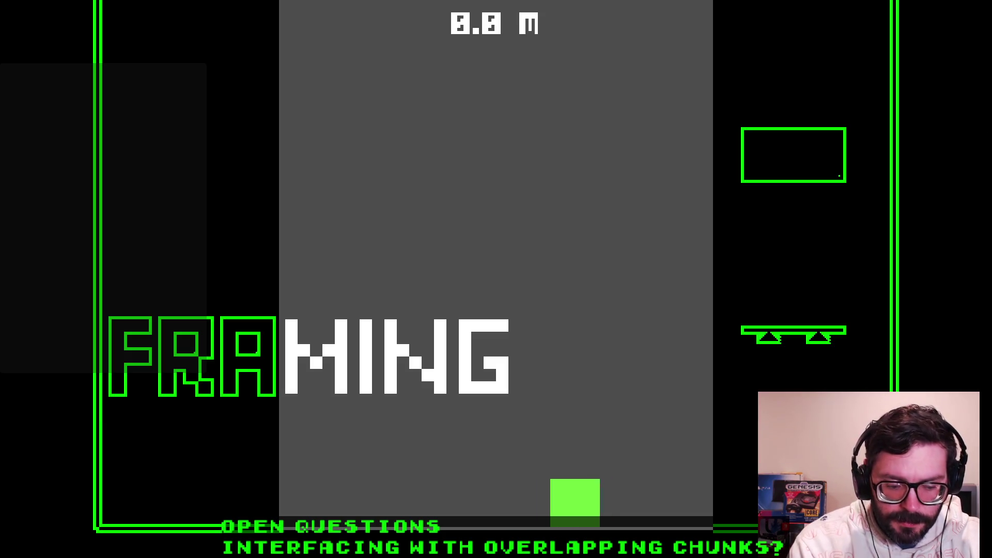
pyautogui.press('Left')
pyautogui.press('Right')
pyautogui.press('Left')
pyautogui.press('Right')
pyautogui.press('Left')
pyautogui.press('Right')
pyautogui.press('Left')
pyautogui.press('Right')
pyautogui.press('Left')
pyautogui.press('Right')
pyautogui.press('Left')
pyautogui.press('Left')
pyautogui.press('Right')
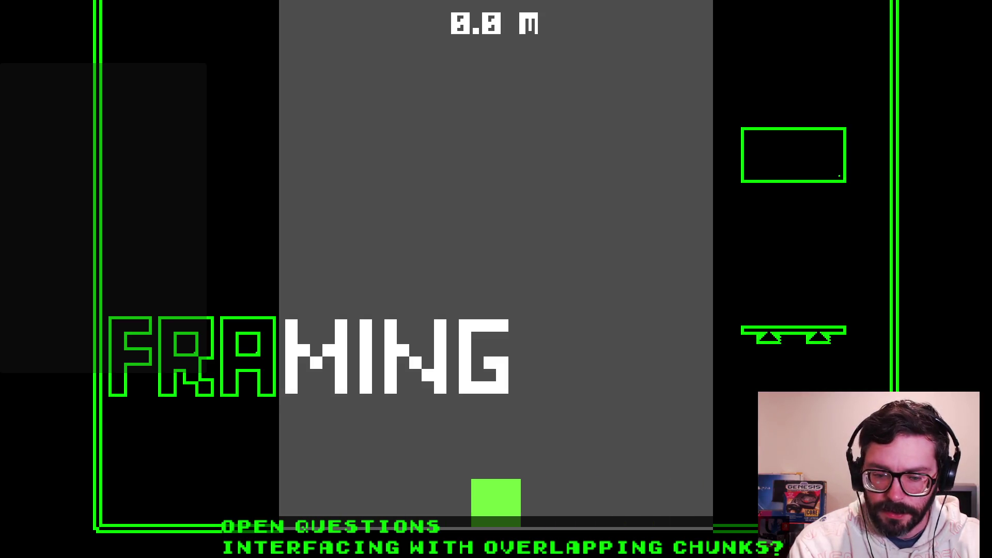
pyautogui.press('Right')
pyautogui.press('Left')
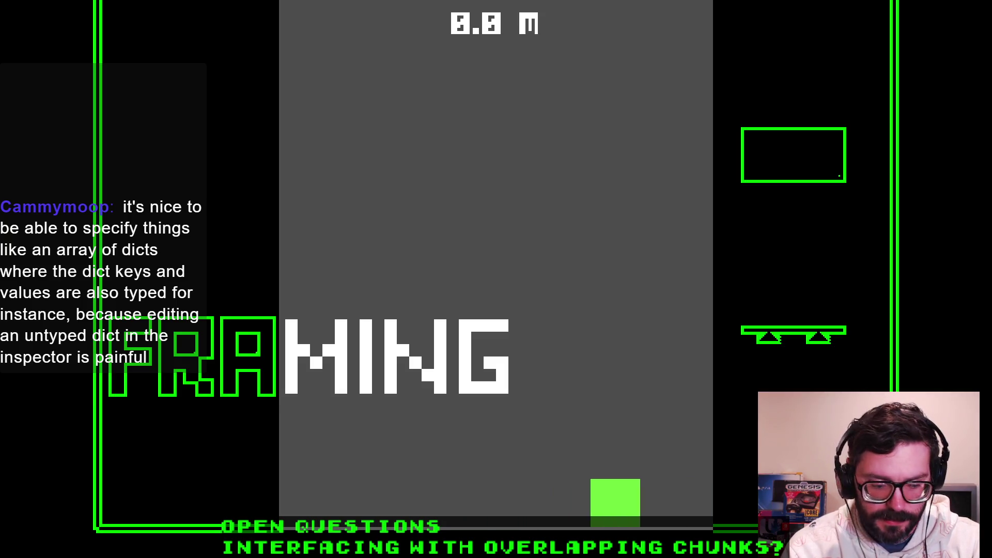
# - Test jumping with Space, including a wall jump and steering mid-air, then return to the editor
pyautogui.press('space')
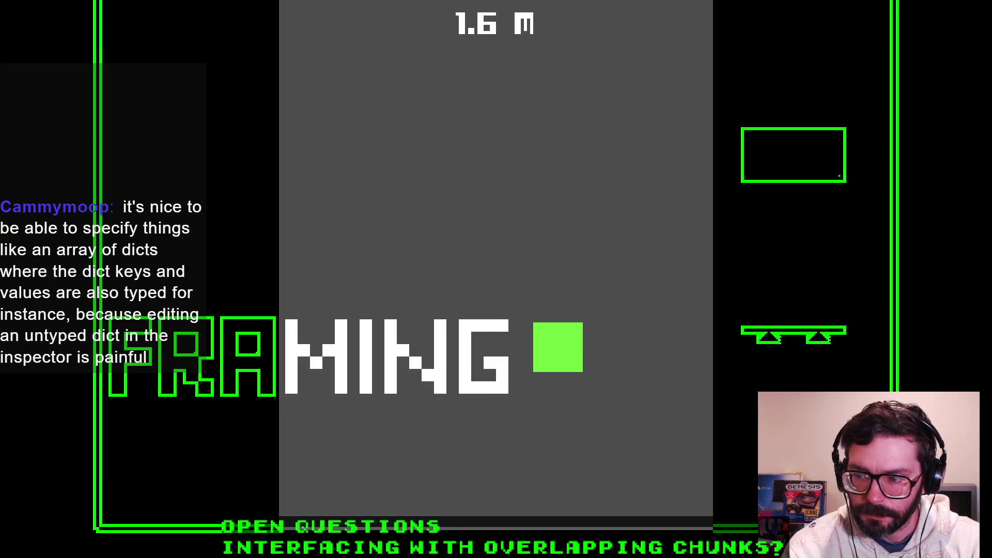
pyautogui.press('space')
pyautogui.press('space')
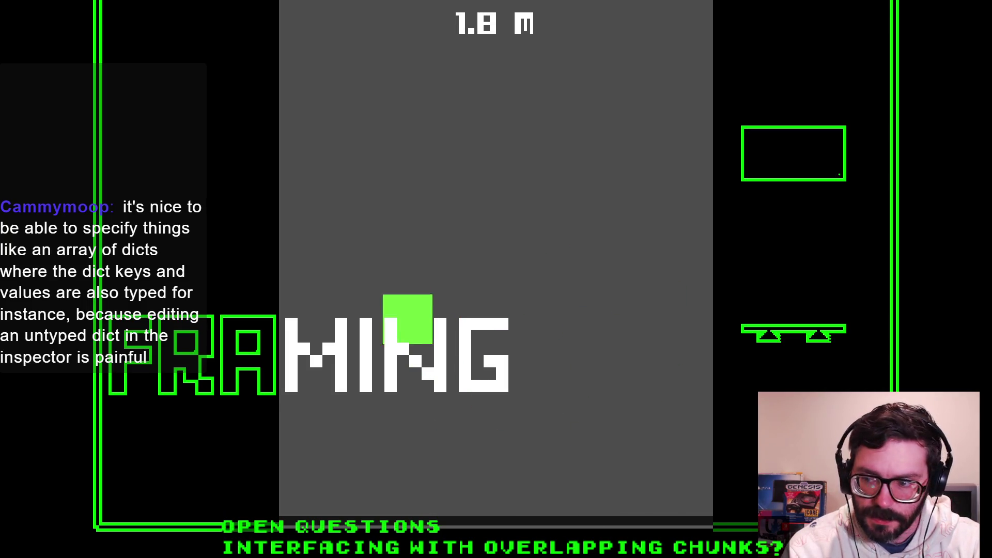
pyautogui.press('space')
pyautogui.press('space')
pyautogui.press('space')
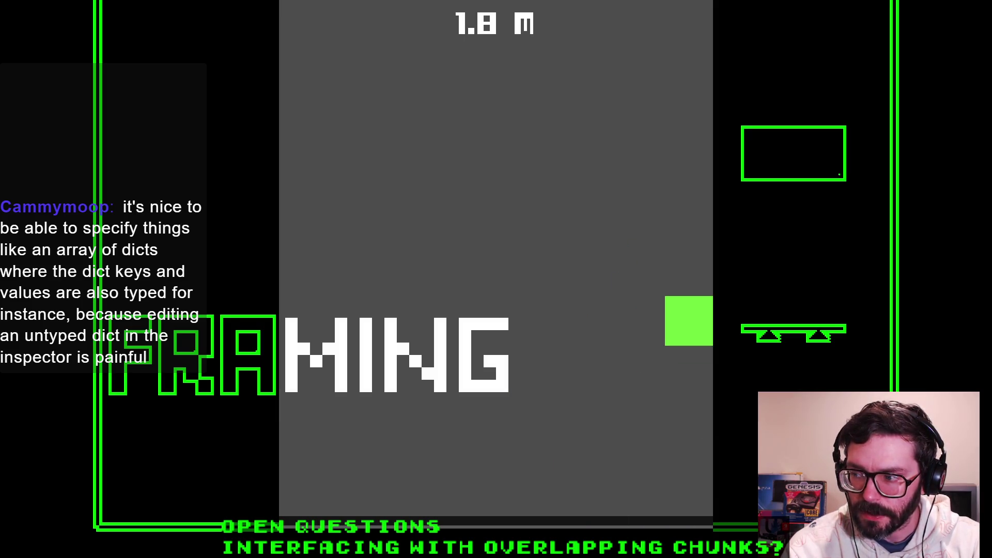
pyautogui.press('space')
pyautogui.press('space')
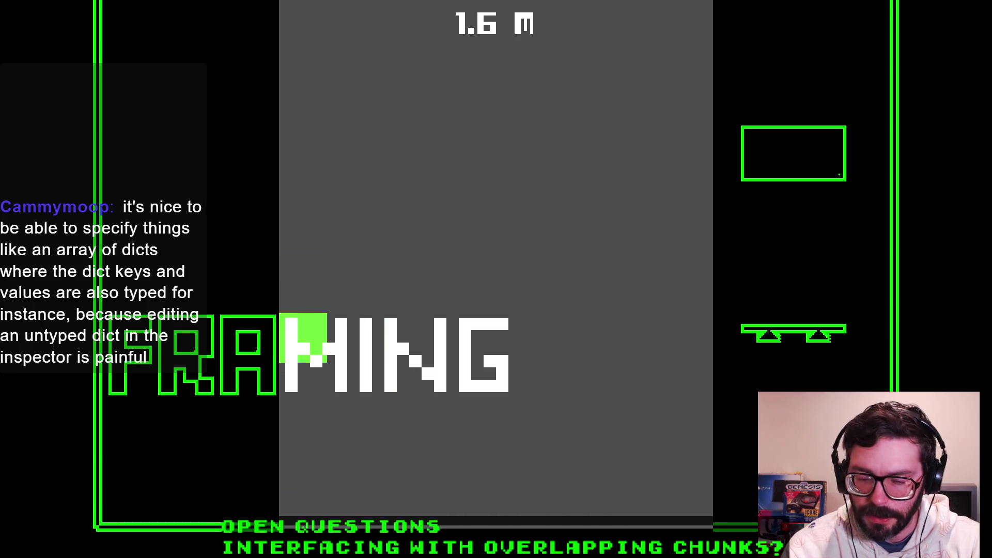
pyautogui.press('space')
pyautogui.press('space')
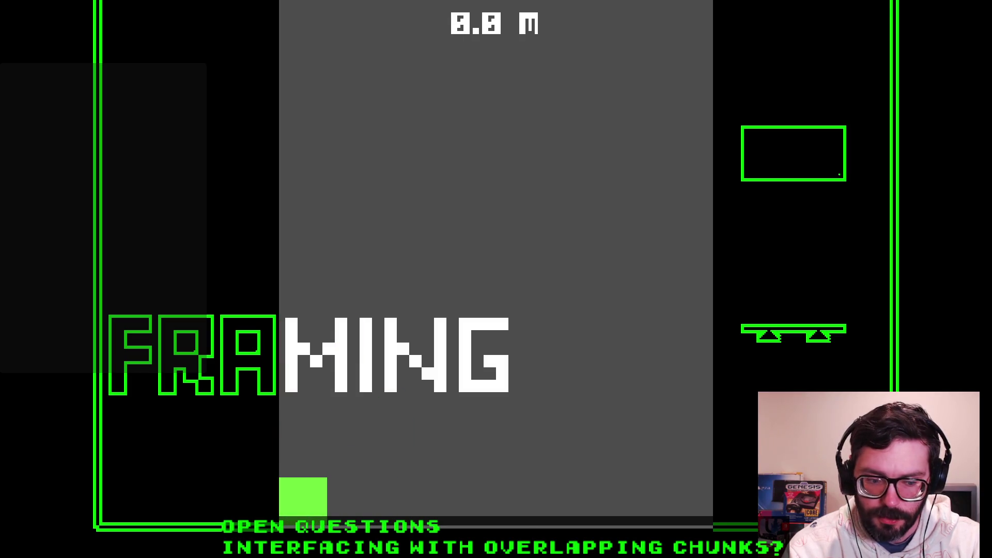
pyautogui.press('space')
pyautogui.press('space')
pyautogui.press('Right')
pyautogui.press('space')
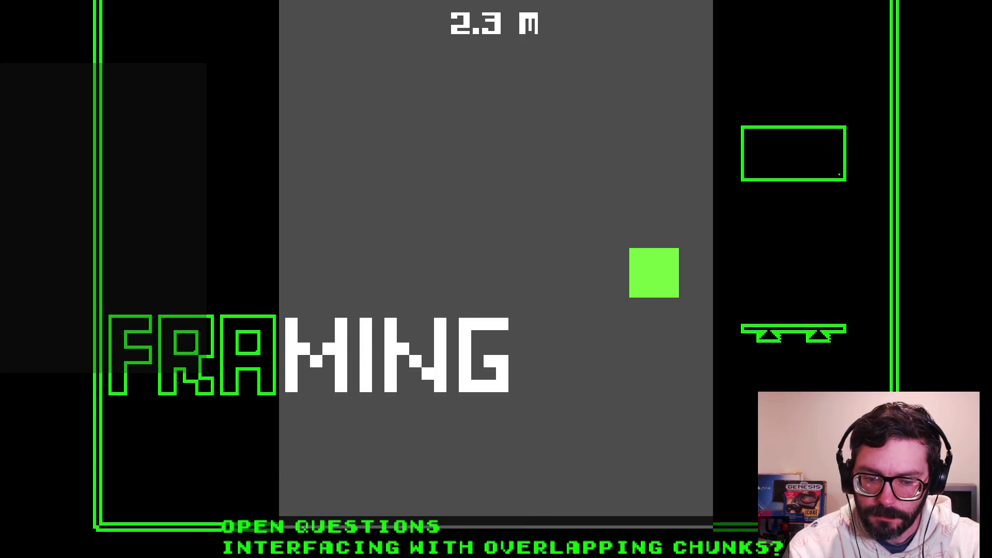
pyautogui.press('space')
pyautogui.press('Right')
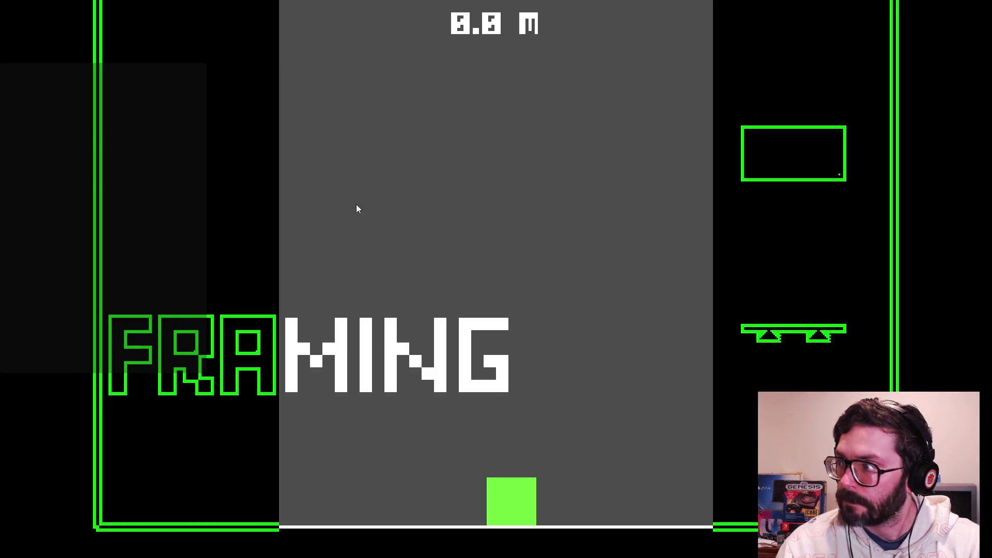
pyautogui.hotkey('alt', 'Tab')
pyautogui.press('Tab')
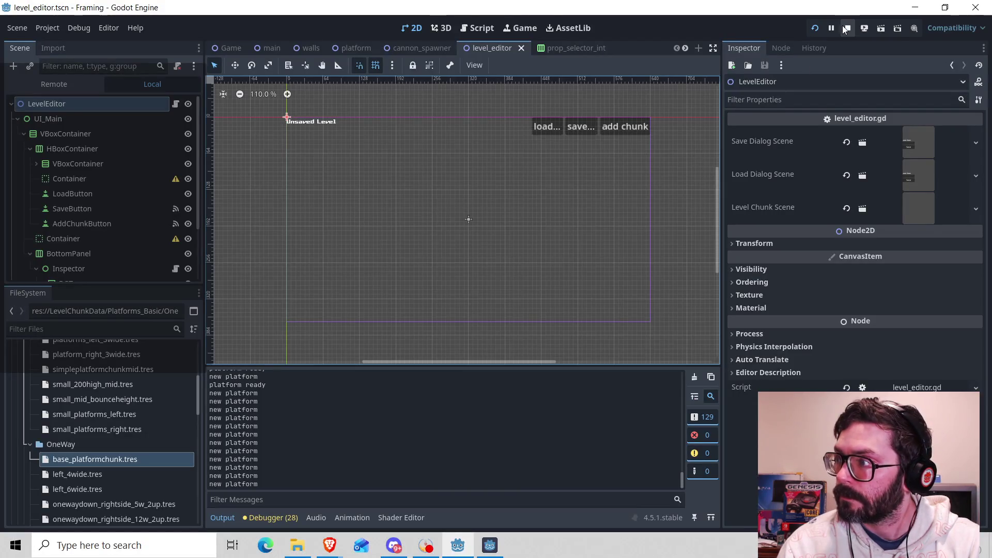
# - Stop the fullscreen game and relaunch the project with Run Project
pyautogui.click(845, 27)
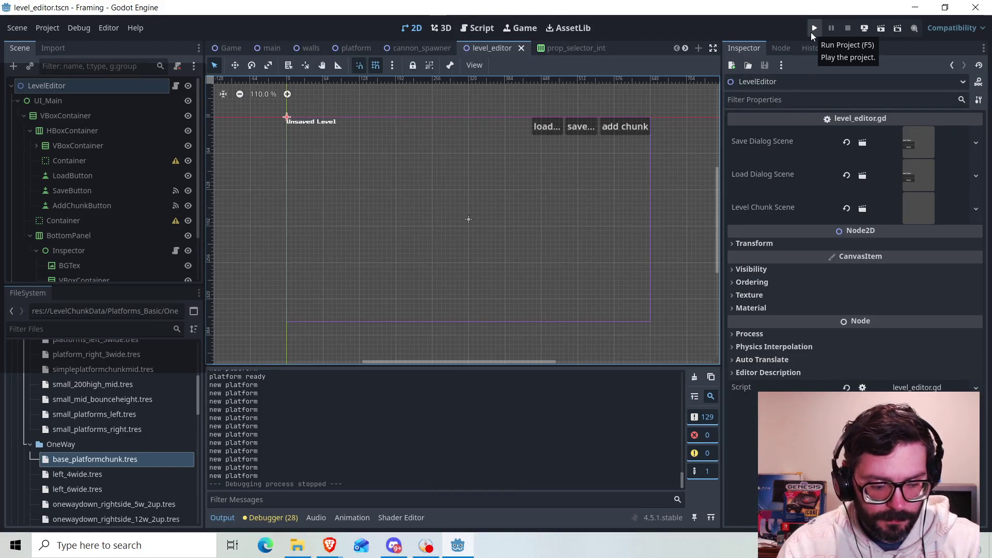
pyautogui.click(811, 32)
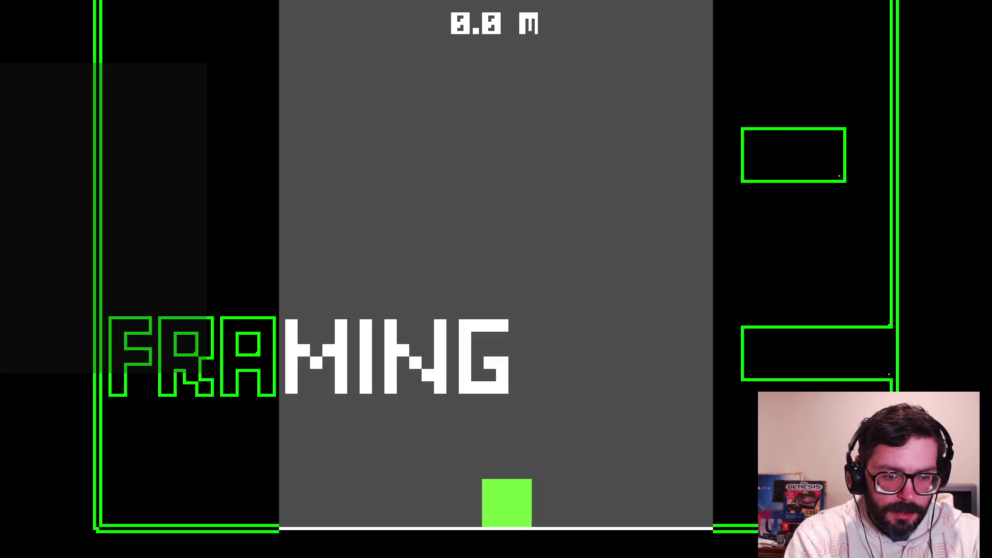
# - Jump the green square off the floor and wall-jump between the left wall and floor
pyautogui.press('space')
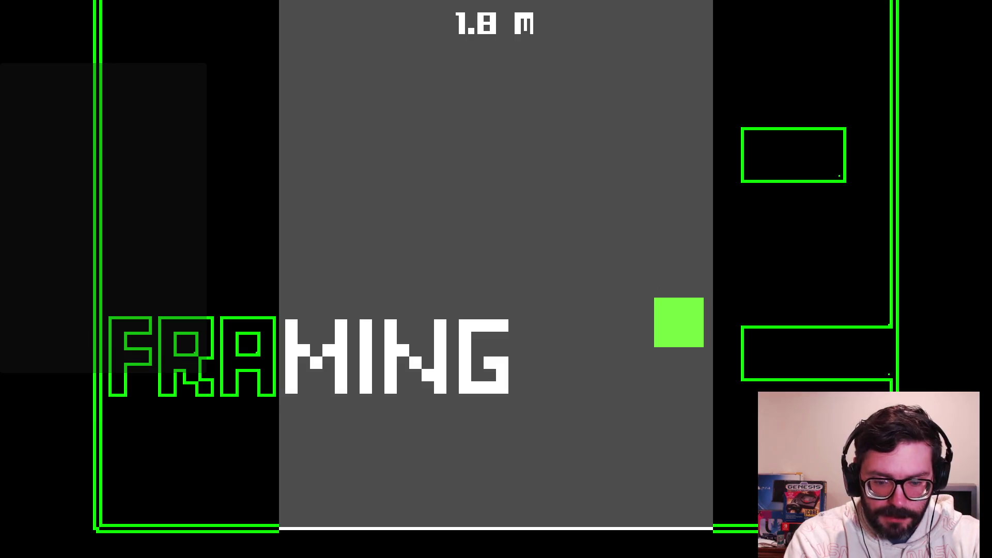
pyautogui.press('space')
pyautogui.press('space')
pyautogui.press('space')
pyautogui.press('space')
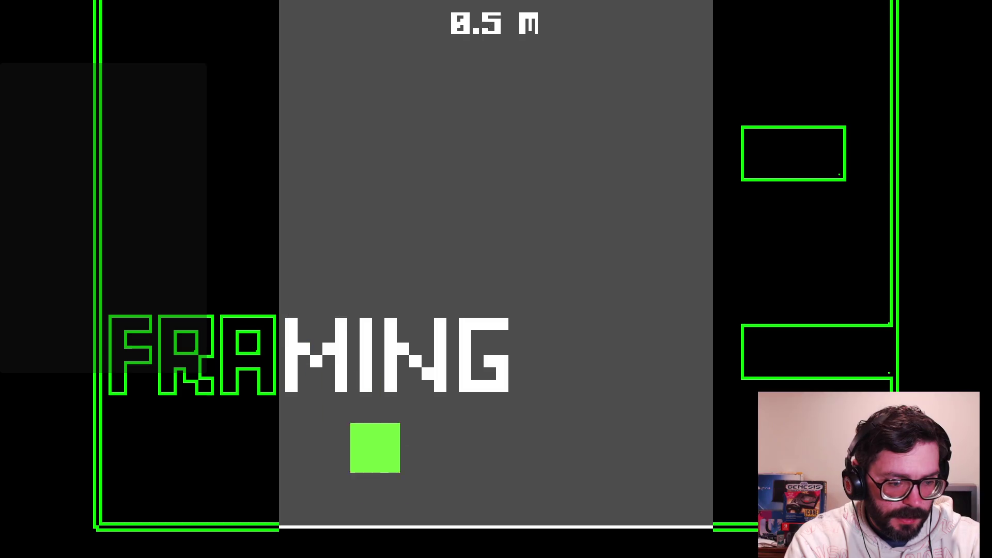
pyautogui.press('space')
pyautogui.press('space')
pyautogui.press('space')
pyautogui.press('space')
pyautogui.press('space')
pyautogui.press('space')
pyautogui.press('space')
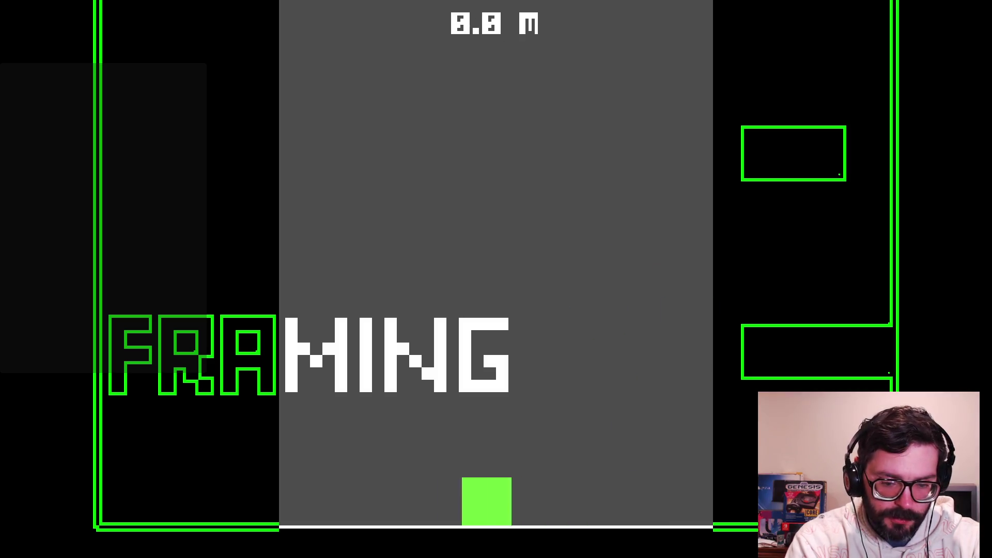
pyautogui.press('space')
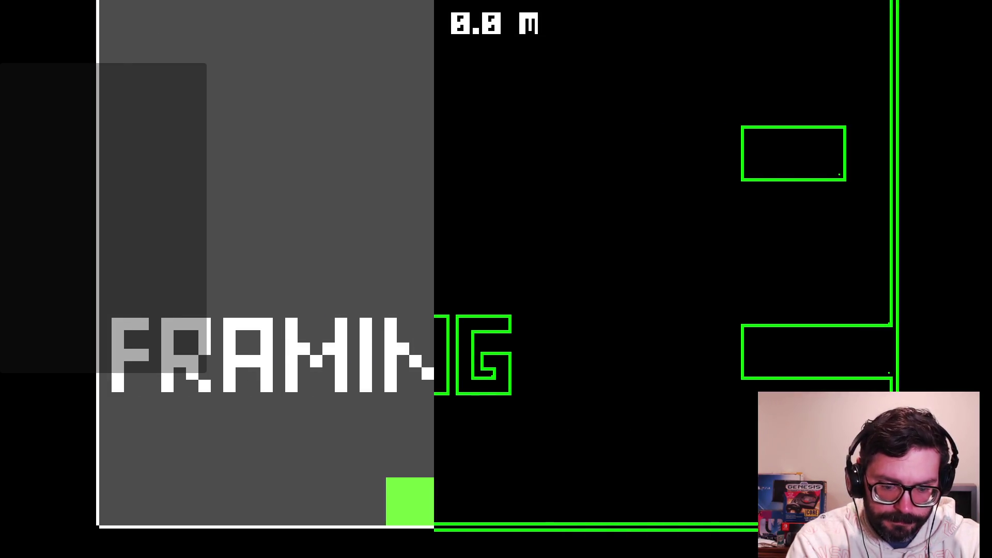
# - Run the player square back and forth along the floor with the arrow keys
pyautogui.press('Right')
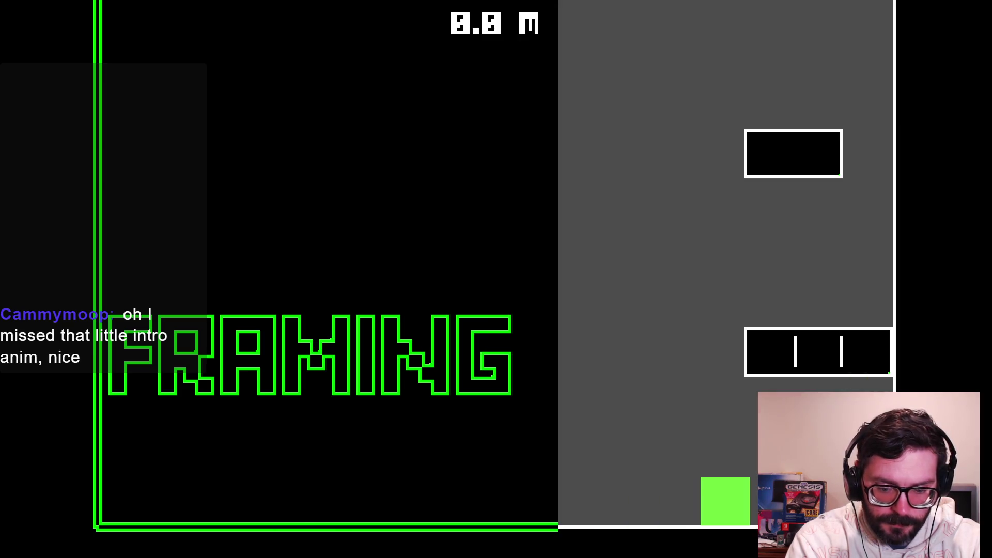
pyautogui.press('Left')
pyautogui.press('Right')
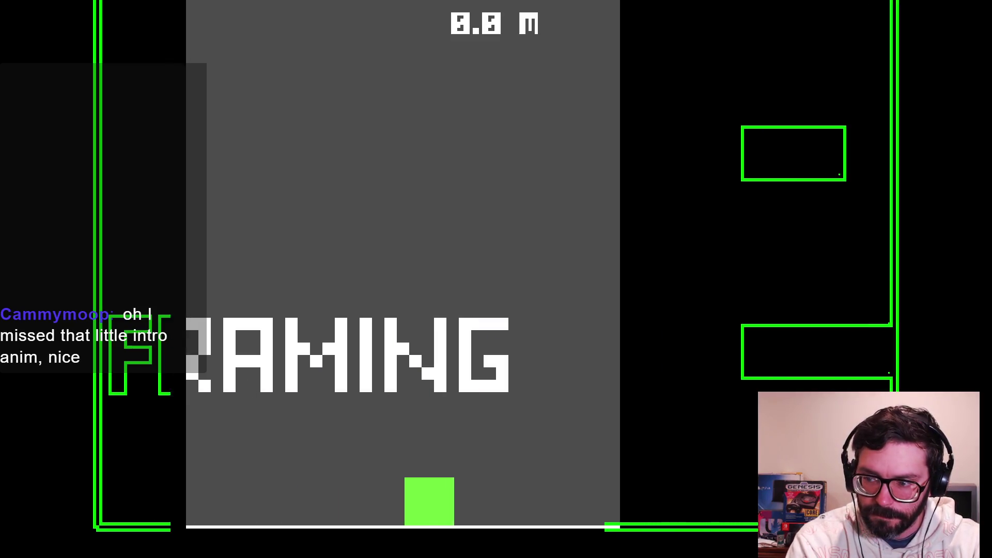
pyautogui.press('Left')
pyautogui.press('Right')
pyautogui.press('Left')
pyautogui.press('Right')
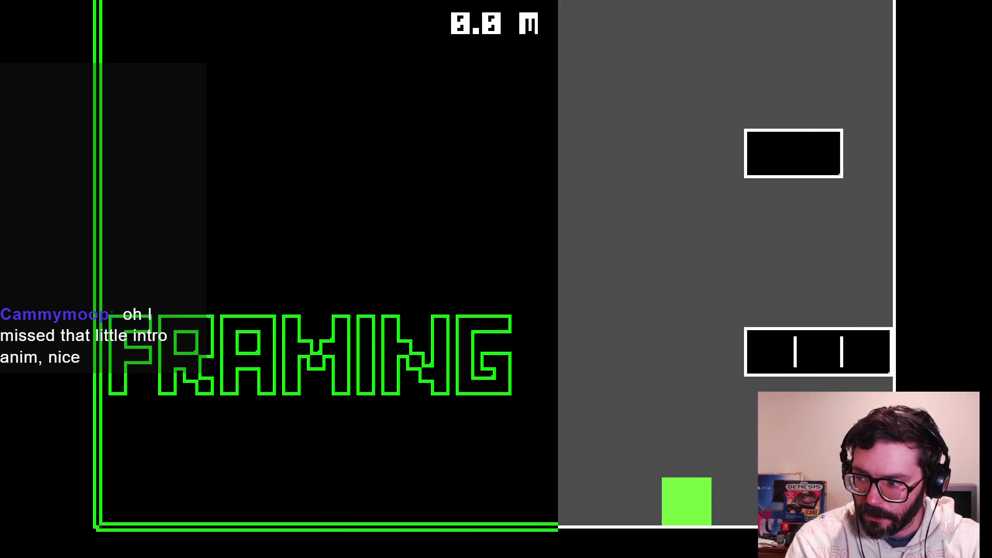
pyautogui.press('Left')
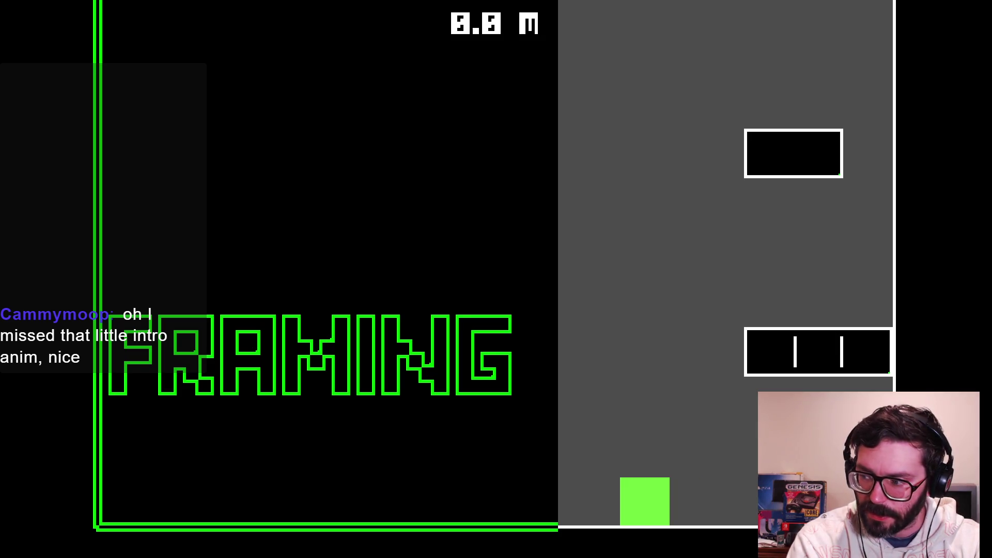
# - Jump up and steer right onto the upper white platform, reaching about 4 m
pyautogui.press('Up')
pyautogui.press('Right')
pyautogui.press('Left')
pyautogui.press('Up')
pyautogui.press('Right')
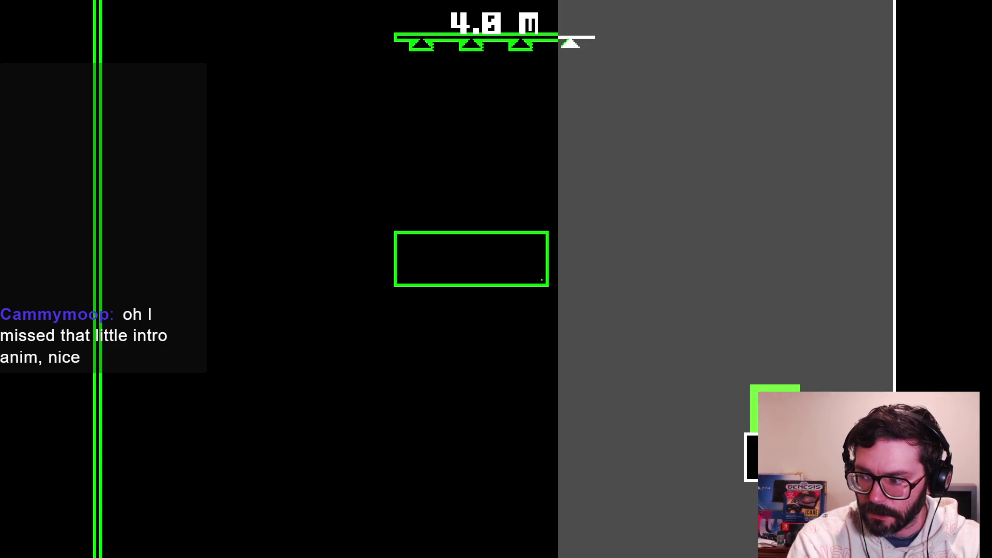
# - Climb up-left through the next section onto the black block and spiked platform
pyautogui.press('Up')
pyautogui.press('Left')
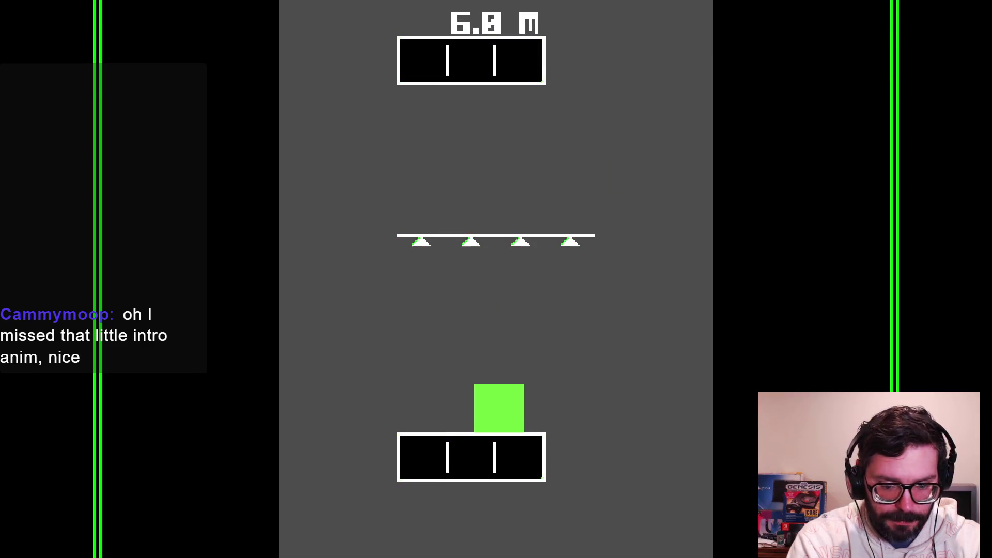
pyautogui.press('Up')
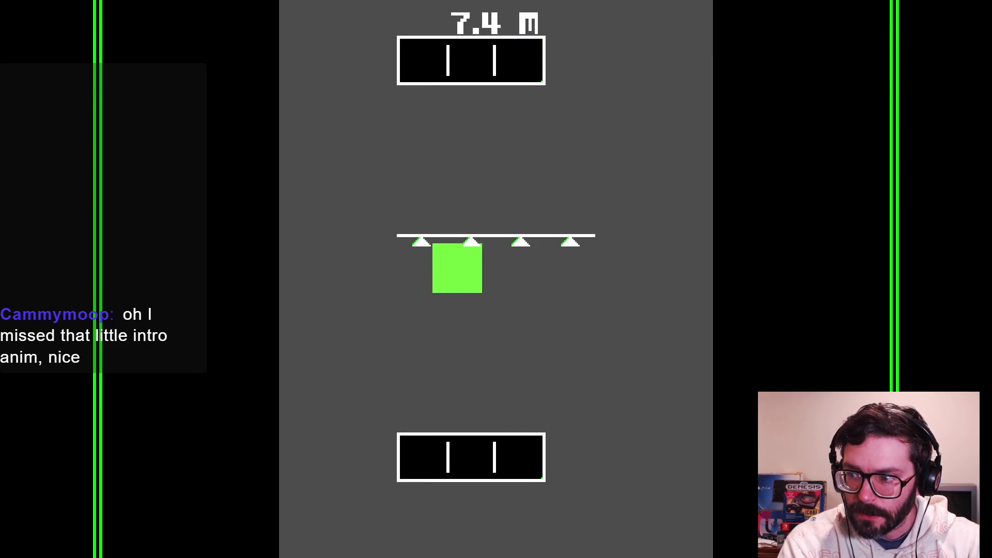
pyautogui.press('Right')
pyautogui.press('Up')
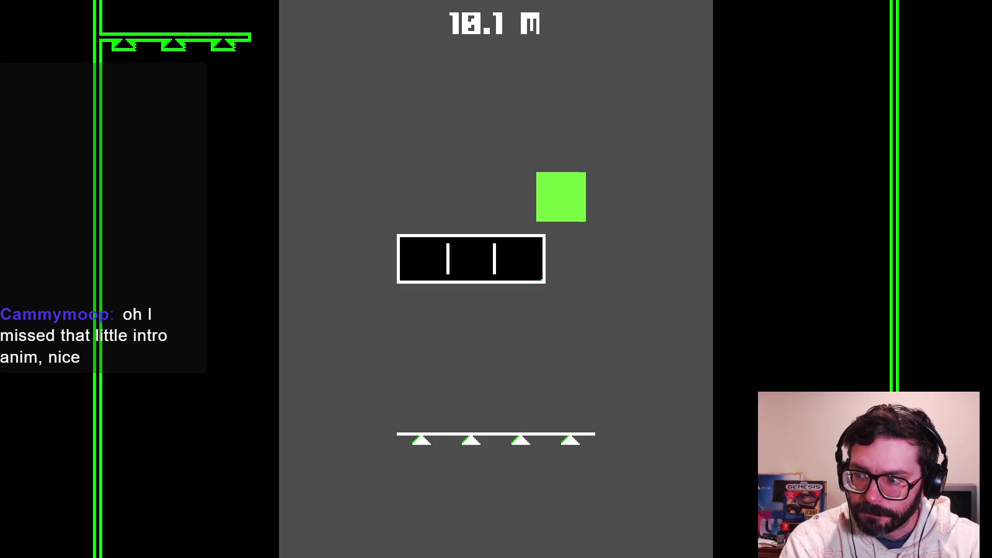
pyautogui.press('Left')
pyautogui.press('Up')
pyautogui.press('Left')
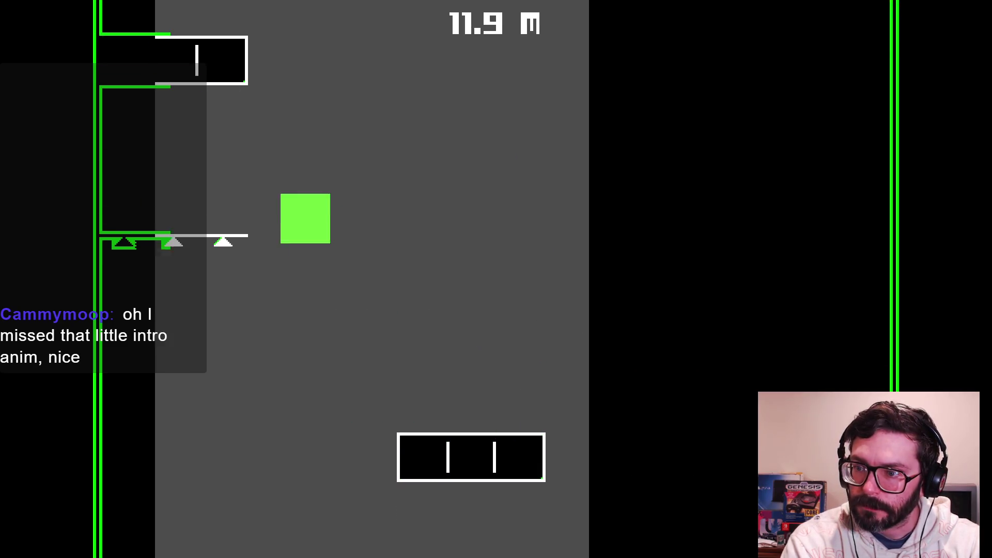
# - Hop right and left across the black blocks, climbing toward 18 m
pyautogui.press('Right')
pyautogui.press('Up')
pyautogui.press('Left')
pyautogui.press('Right')
pyautogui.press('Up')
pyautogui.press('Left')
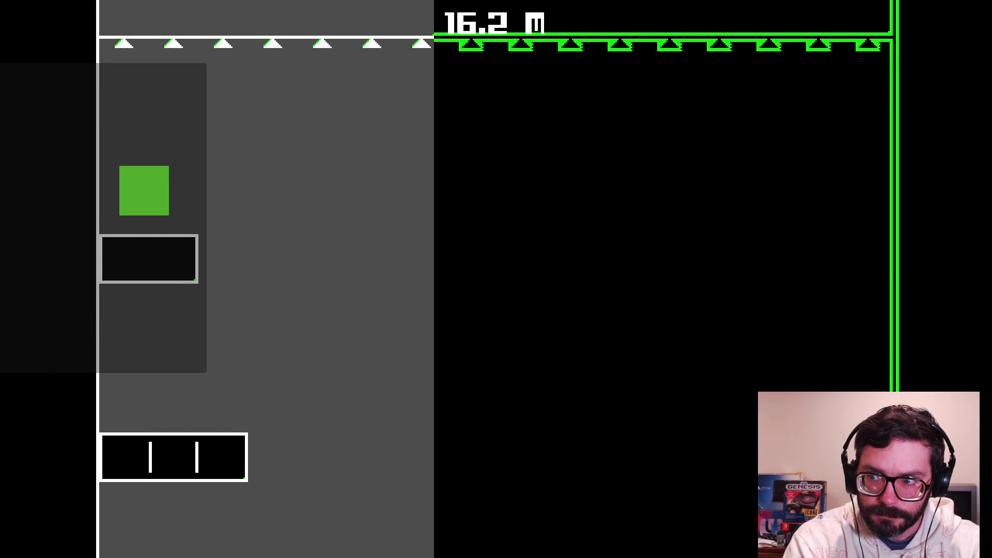
pyautogui.press('Right')
pyautogui.press('Up')
# - Shuffle along the lower platform and jump up to land further right
pyautogui.press('Left')
pyautogui.press('Right')
pyautogui.press('Left')
pyautogui.press('Right')
pyautogui.press('Up')
pyautogui.press('Right')
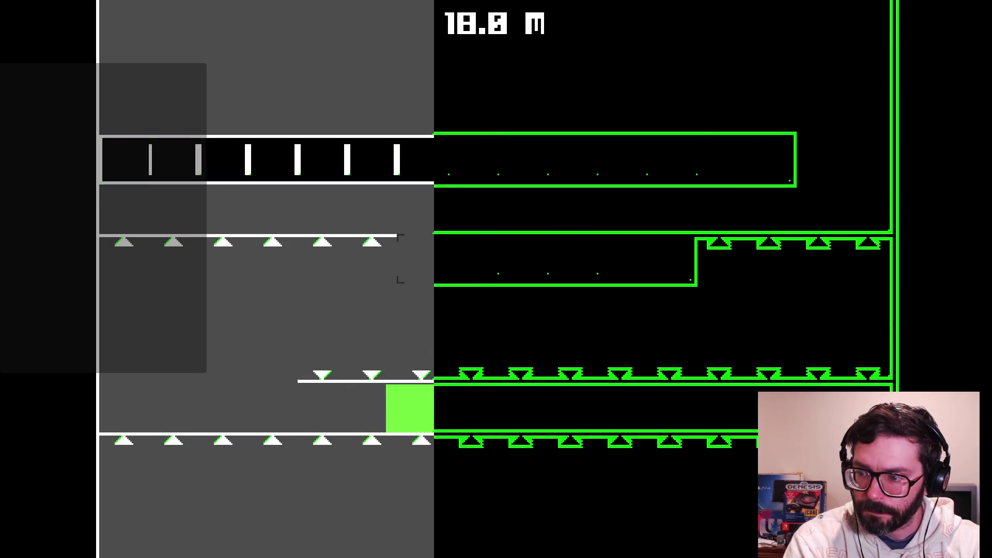
pyautogui.press('Up')
# - Reposition on the lower platform and jump onto the upper ledge at about 20 m
pyautogui.press('Left')
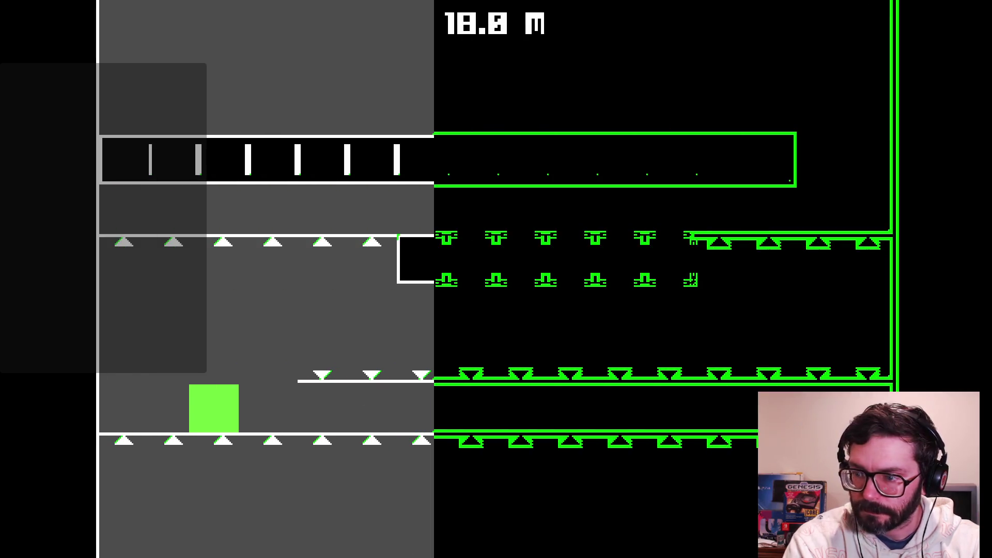
pyautogui.press('Right')
pyautogui.press('Left')
pyautogui.press('Right')
pyautogui.press('Up')
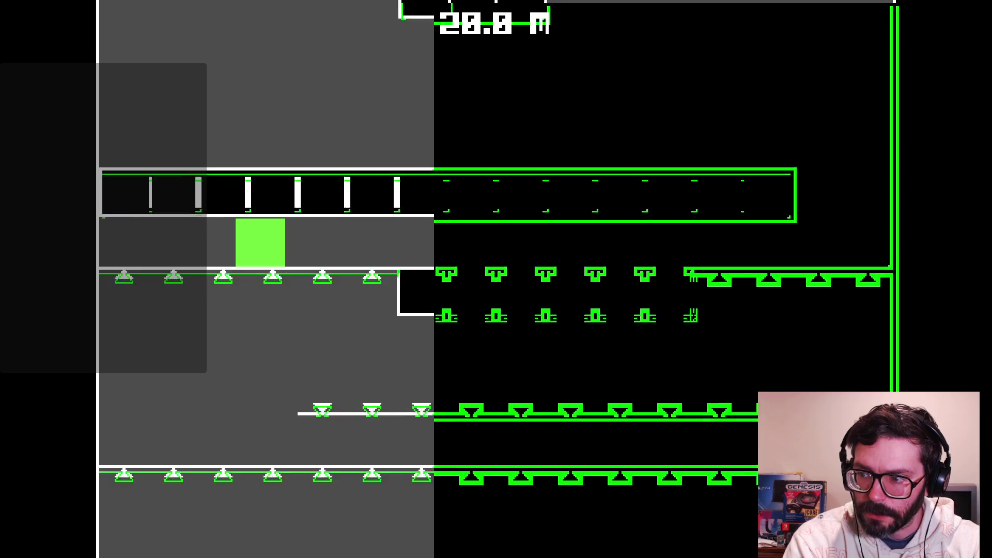
pyautogui.press('Left')
pyautogui.press('Right')
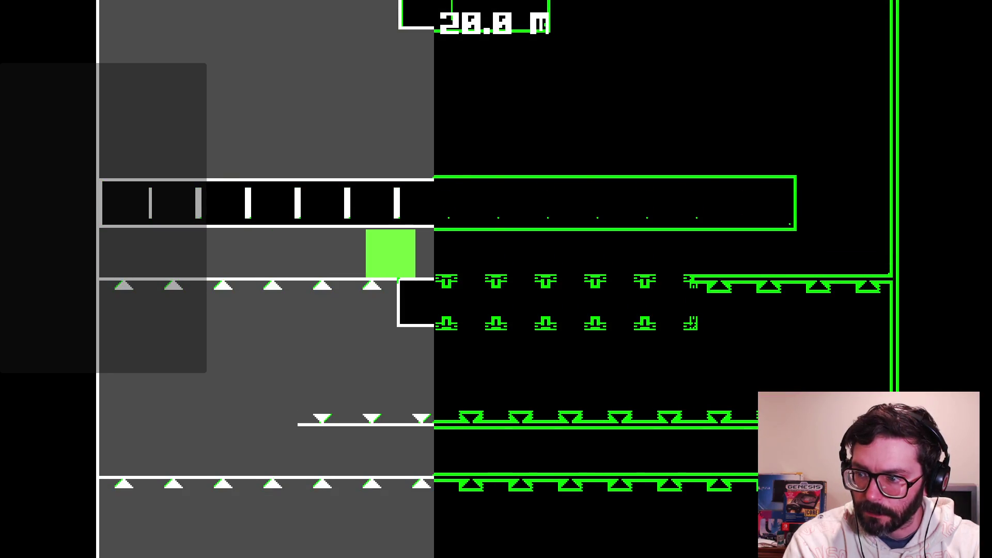
# - Repeatedly walk off the upper ledge and jump back onto it to test landing
pyautogui.press('Right')
pyautogui.press('Left')
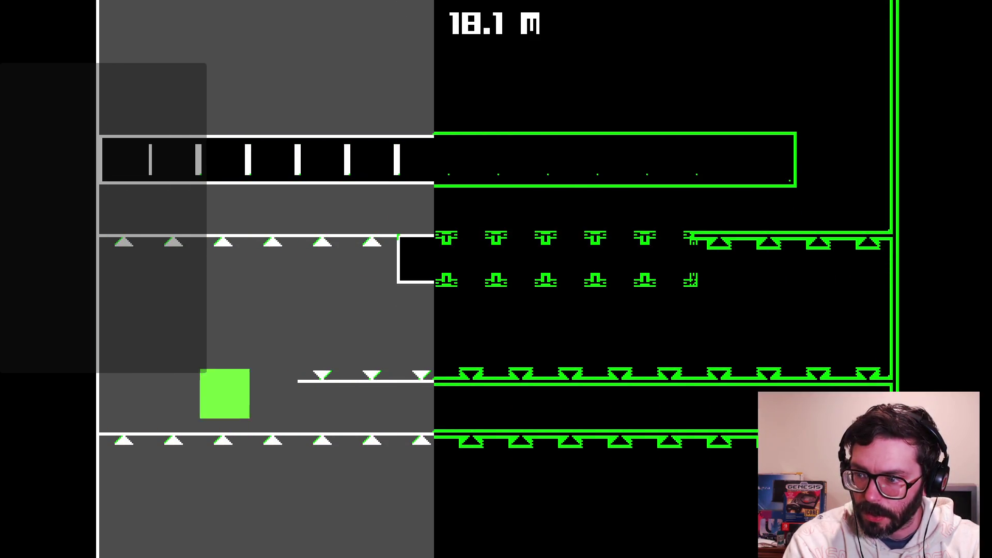
pyautogui.press('Up')
pyautogui.press('Right')
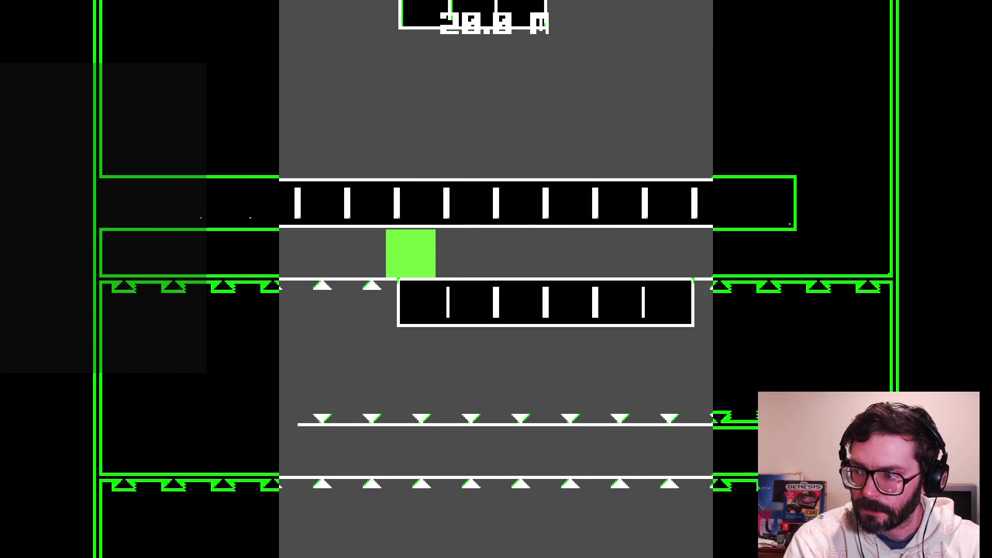
pyautogui.press('Left')
pyautogui.press('Up')
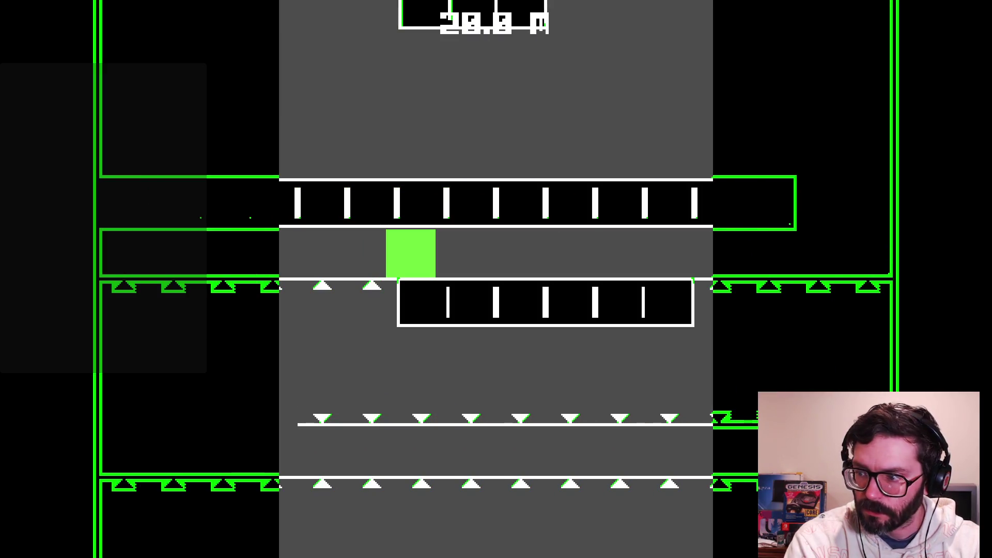
pyautogui.press('Right')
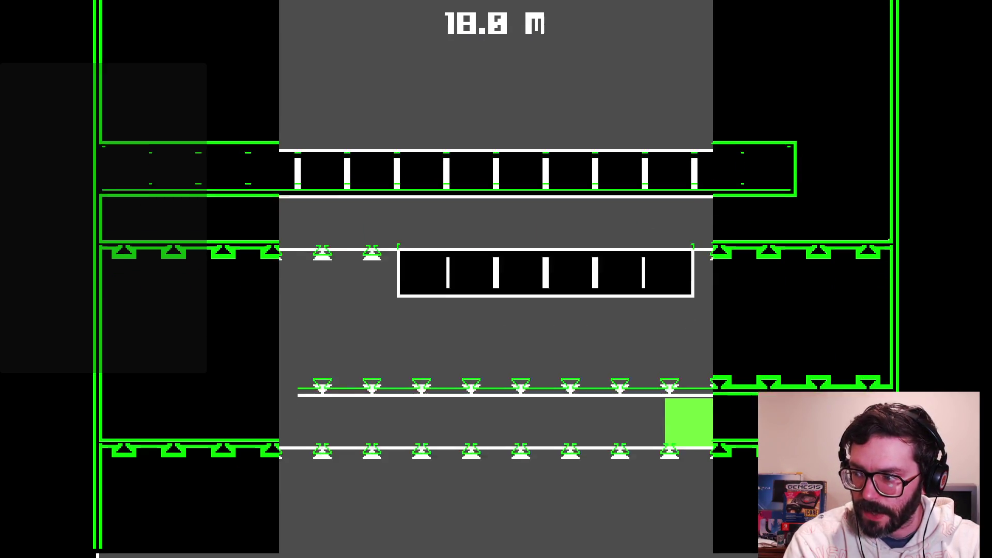
pyautogui.press('Left')
pyautogui.press('Left')
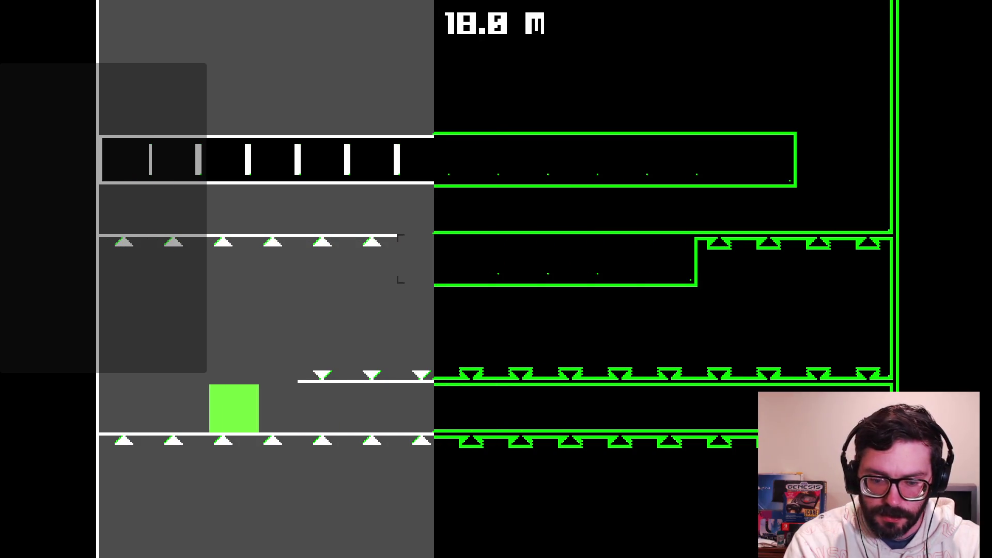
pyautogui.press('Left')
pyautogui.press('Up')
pyautogui.press('Right')
pyautogui.press('Right')
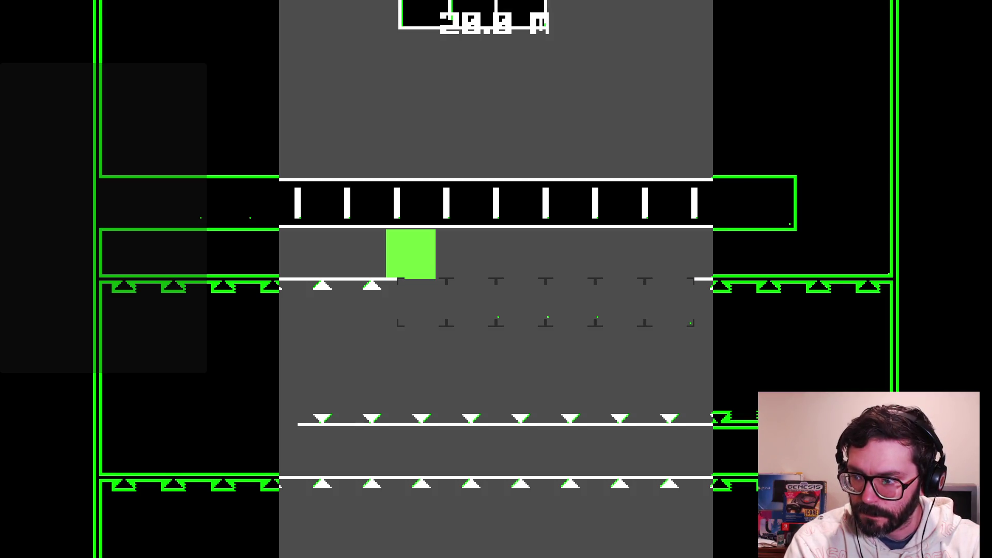
# - Run right, wall-jump and climb through the rooms to about 24 m
pyautogui.press('Right')
pyautogui.press('Right')
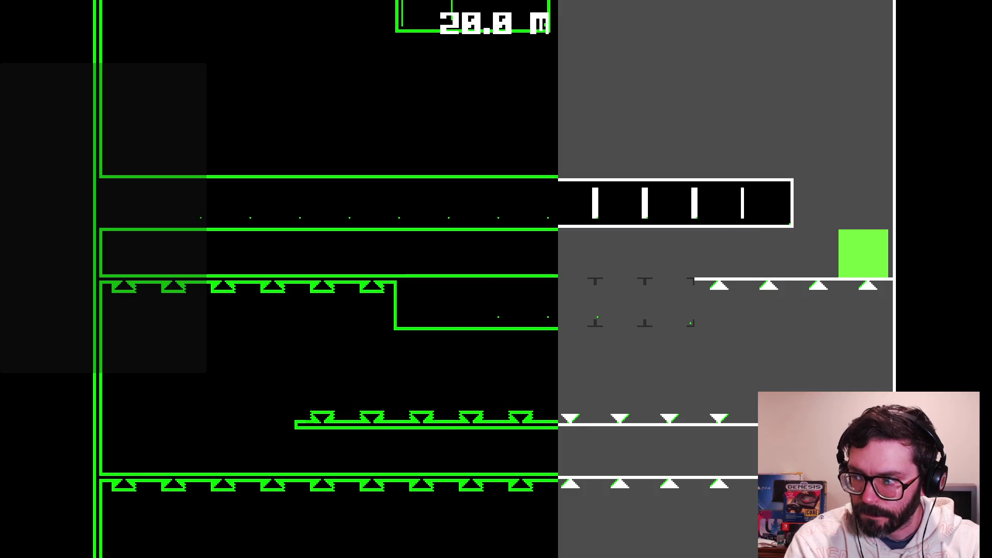
pyautogui.press('space')
pyautogui.press('Left')
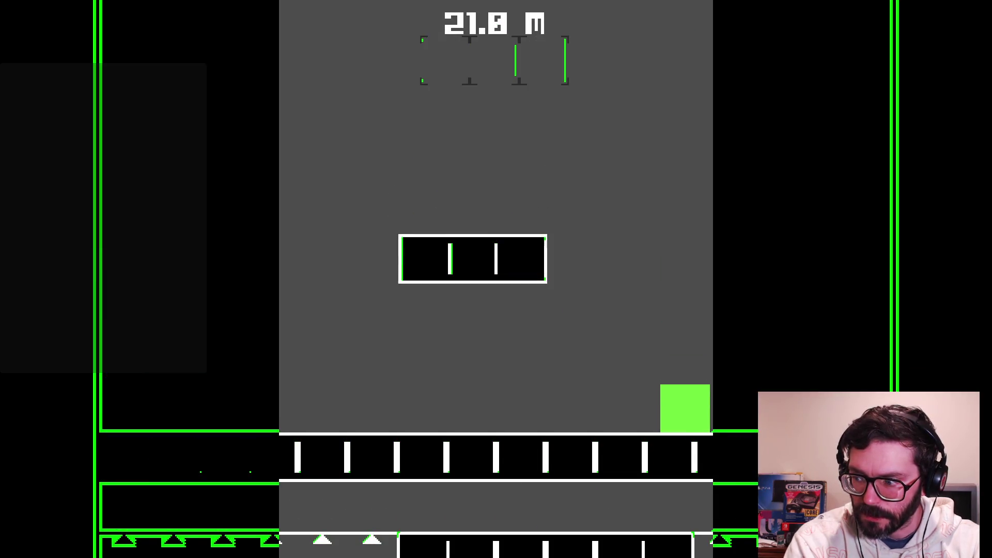
pyautogui.press('Right')
pyautogui.press('space')
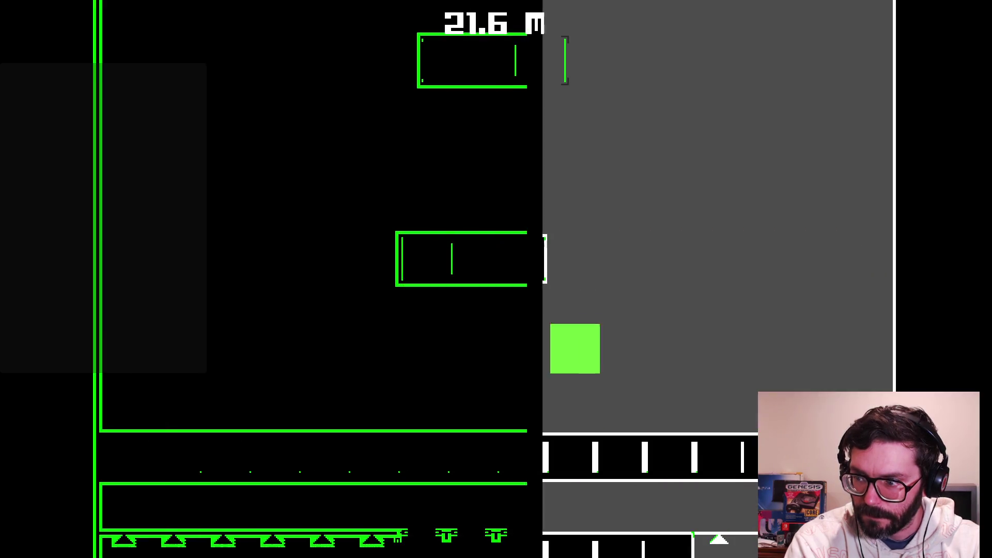
pyautogui.press('space')
pyautogui.press('Left')
pyautogui.press('space')
pyautogui.press('Right')
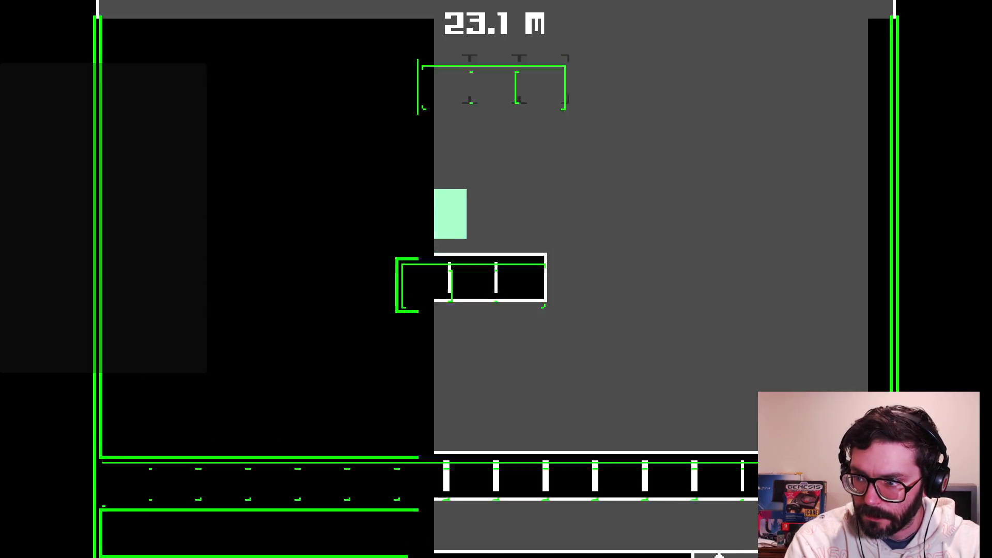
# - Jump onto the middle platform and hop up and across into adjacent rooms
pyautogui.press('Left')
pyautogui.press('space')
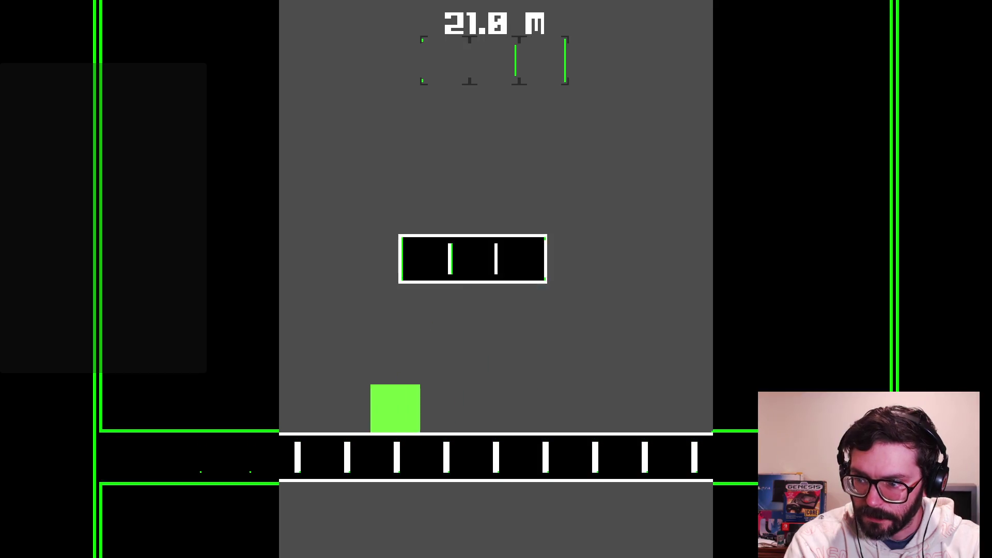
pyautogui.press('Right')
pyautogui.press('space')
pyautogui.press('space')
pyautogui.press('space')
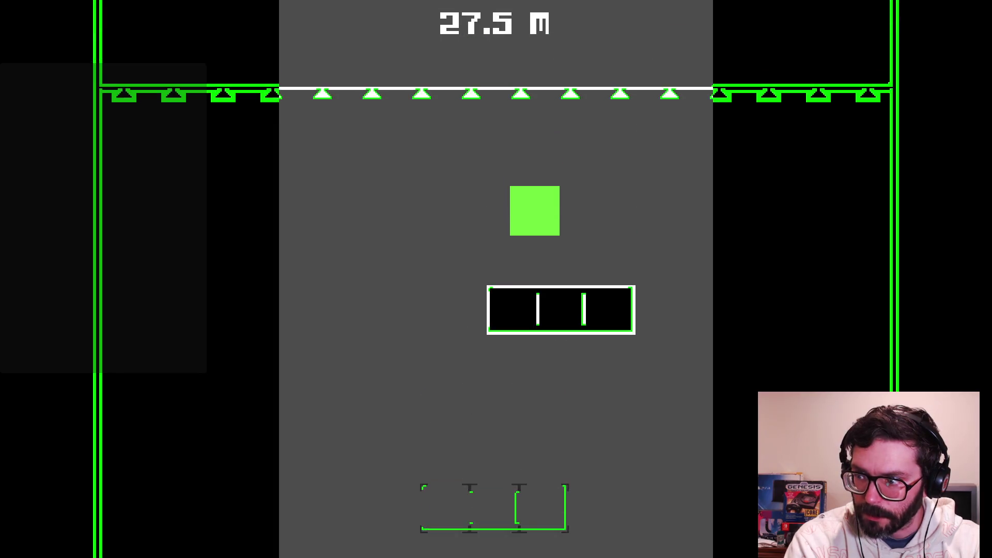
pyautogui.press('Right')
pyautogui.press('Left')
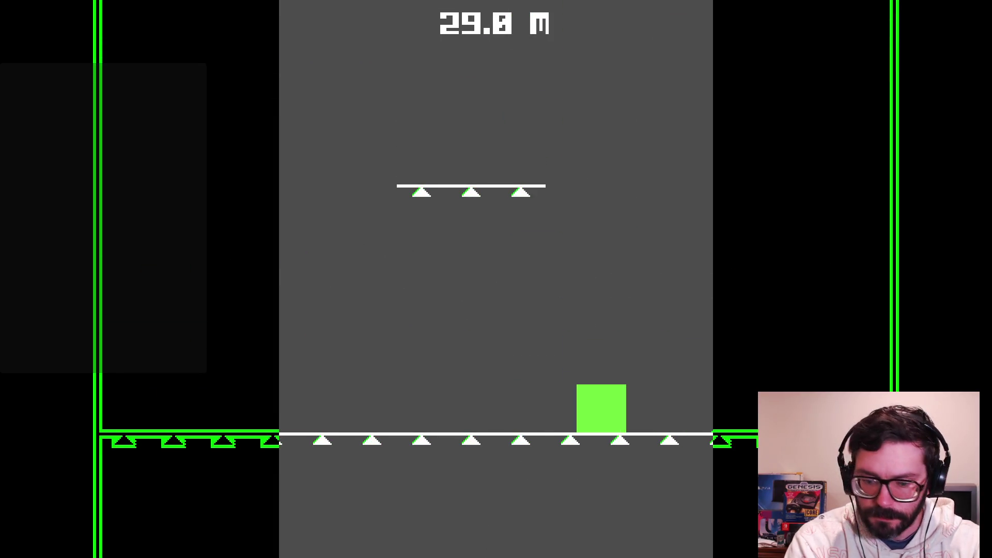
pyautogui.press('Right')
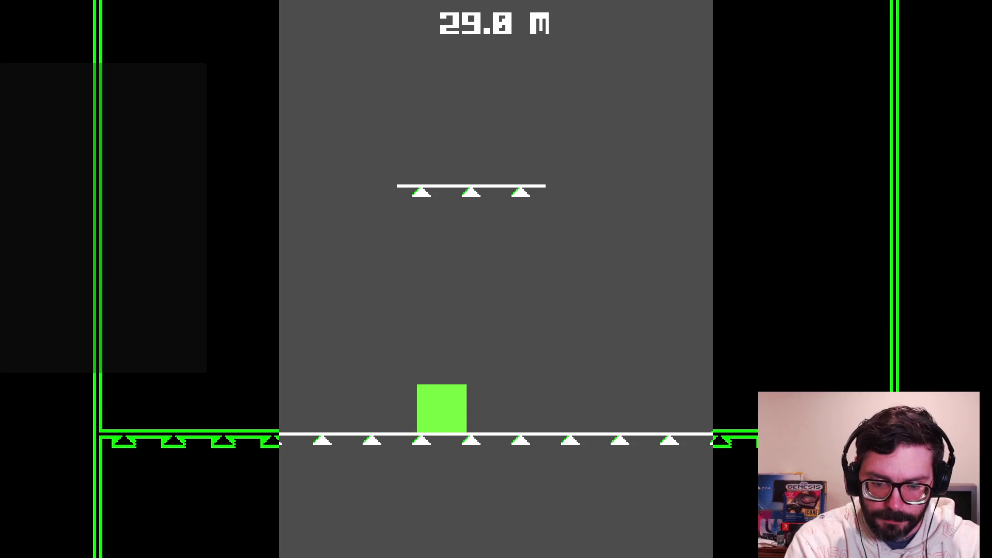
pyautogui.press('Left')
pyautogui.press('space')
pyautogui.press('Right')
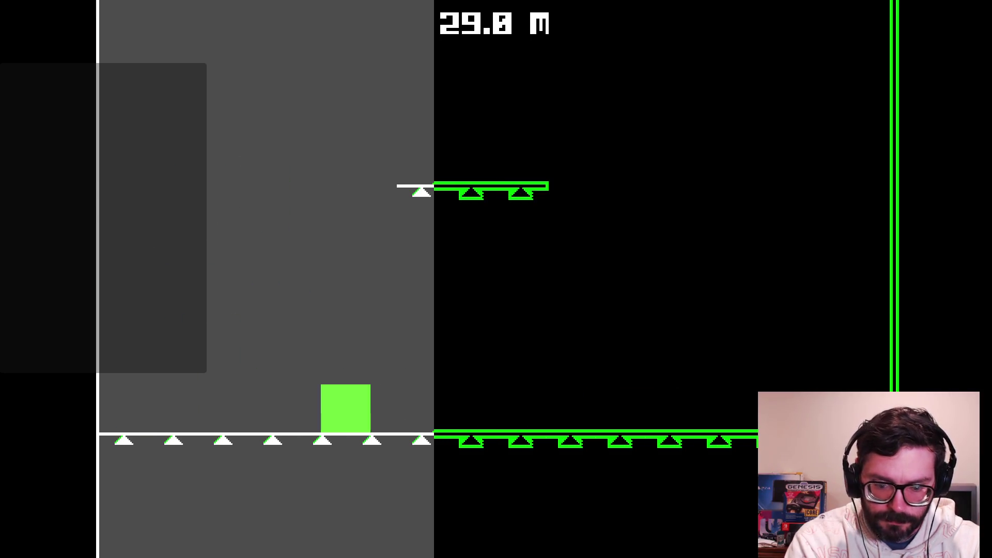
pyautogui.press('Right')
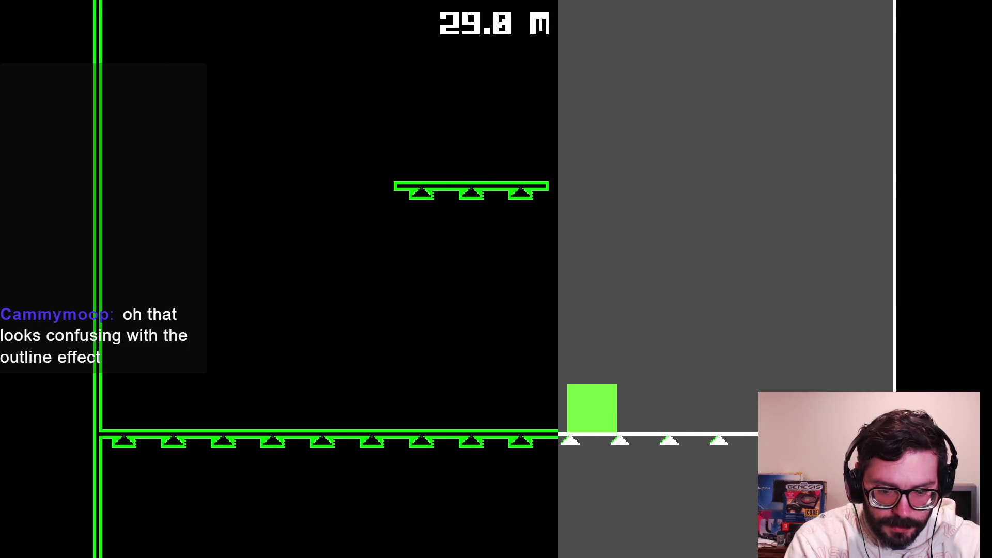
# - Jump straight up, then slide the square left and right across the room floor
pyautogui.press('space')
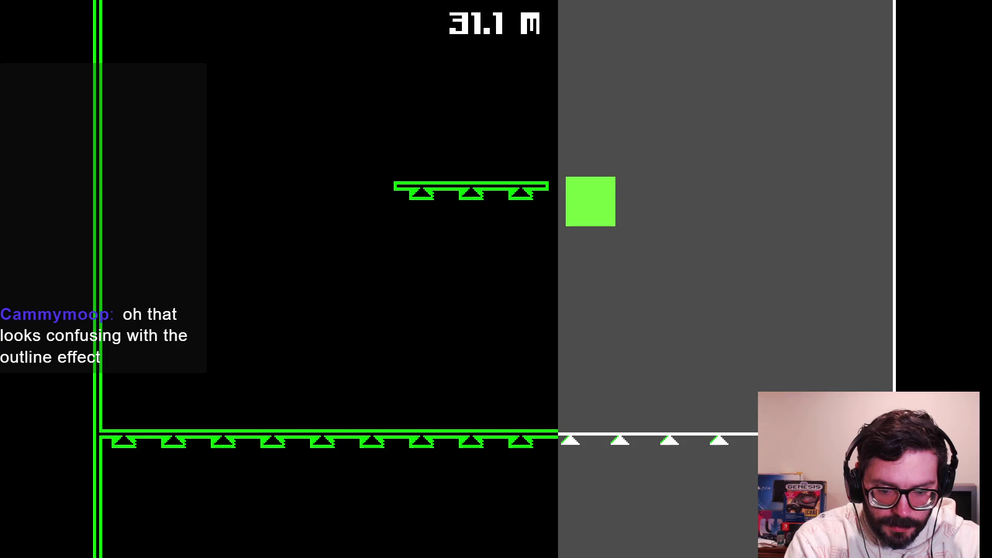
pyautogui.press('Right')
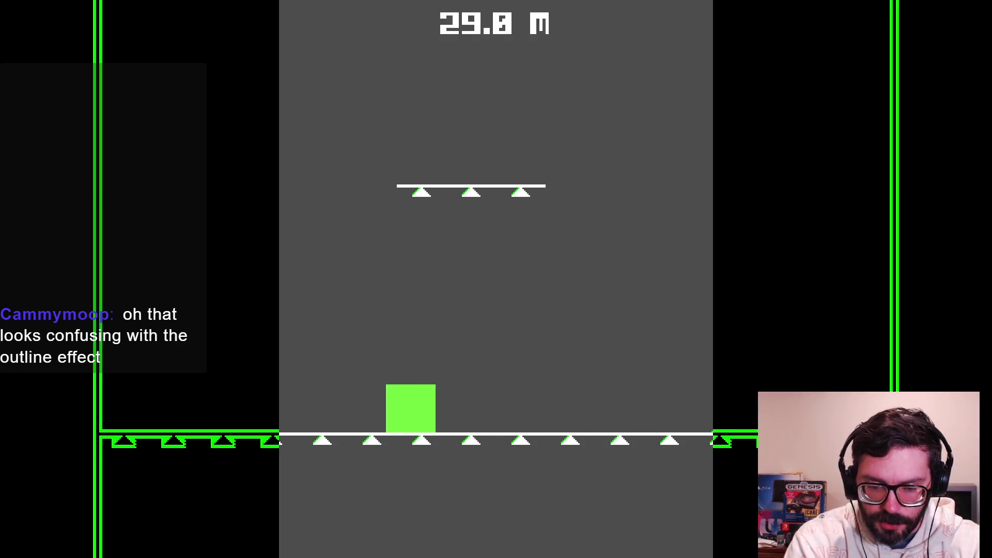
pyautogui.press('Left')
pyautogui.press('Right')
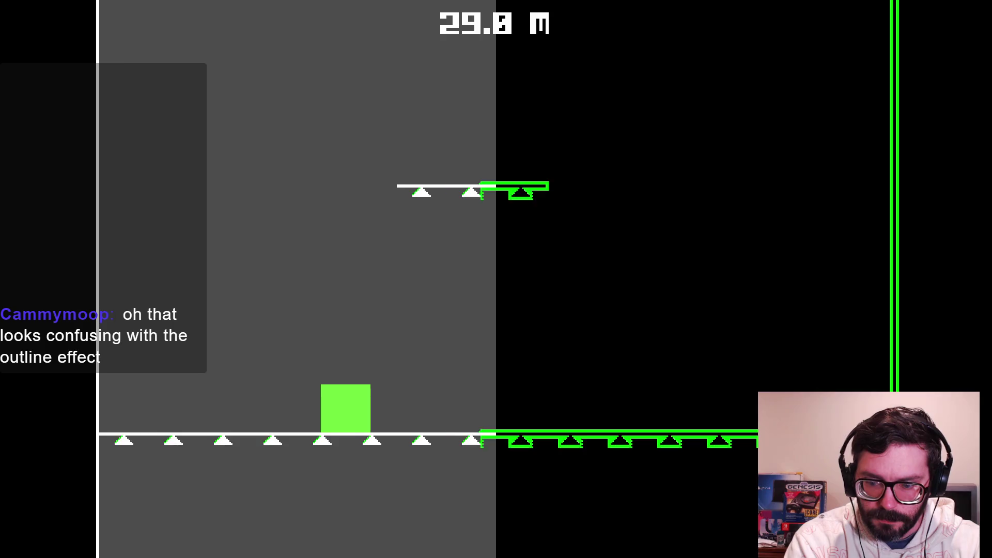
pyautogui.press('Left')
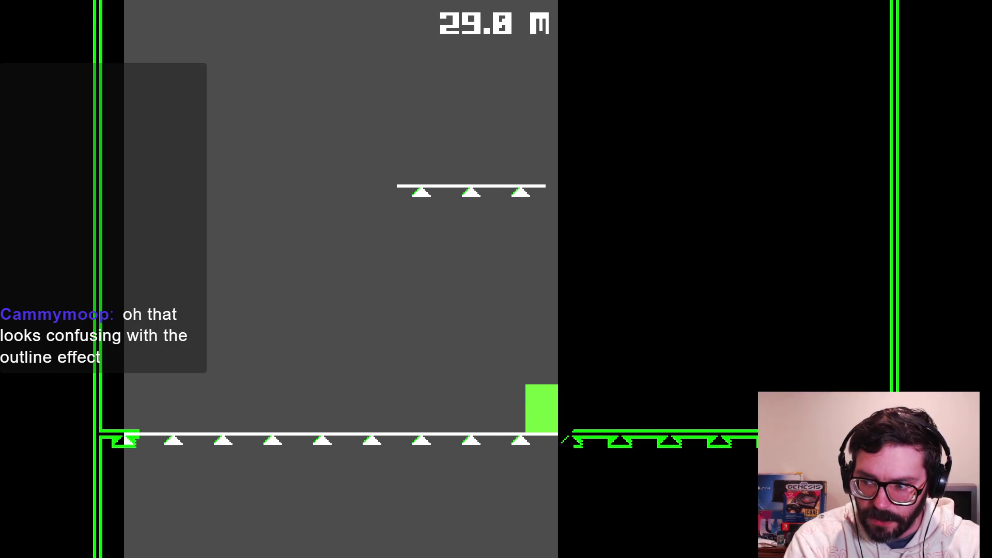
pyautogui.press('Right')
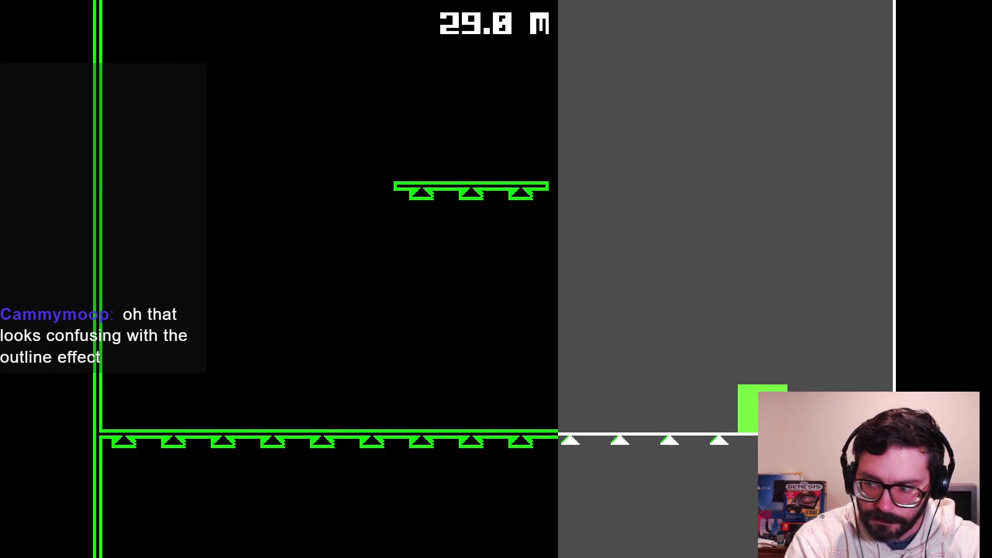
pyautogui.press('Left')
pyautogui.press('Right')
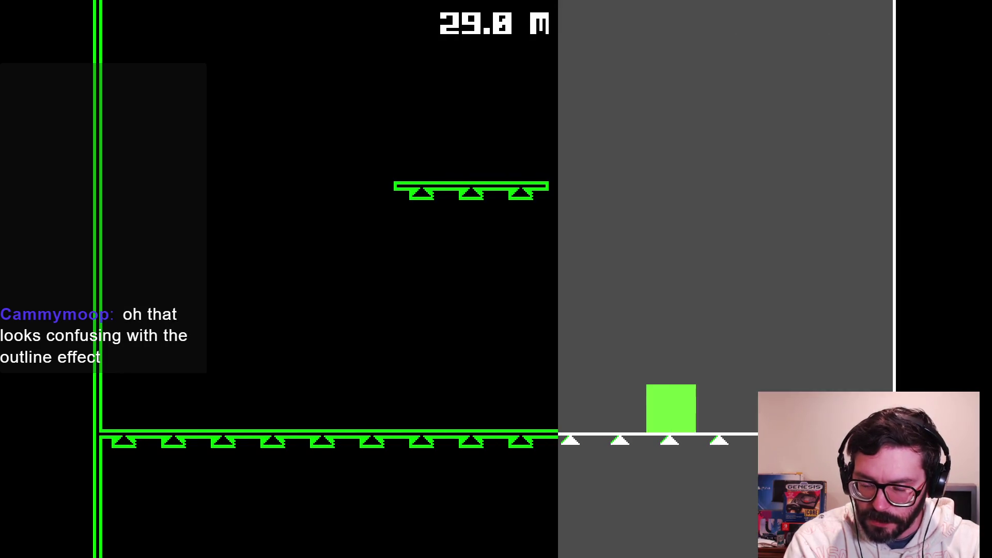
pyautogui.press('Left')
pyautogui.press('Right')
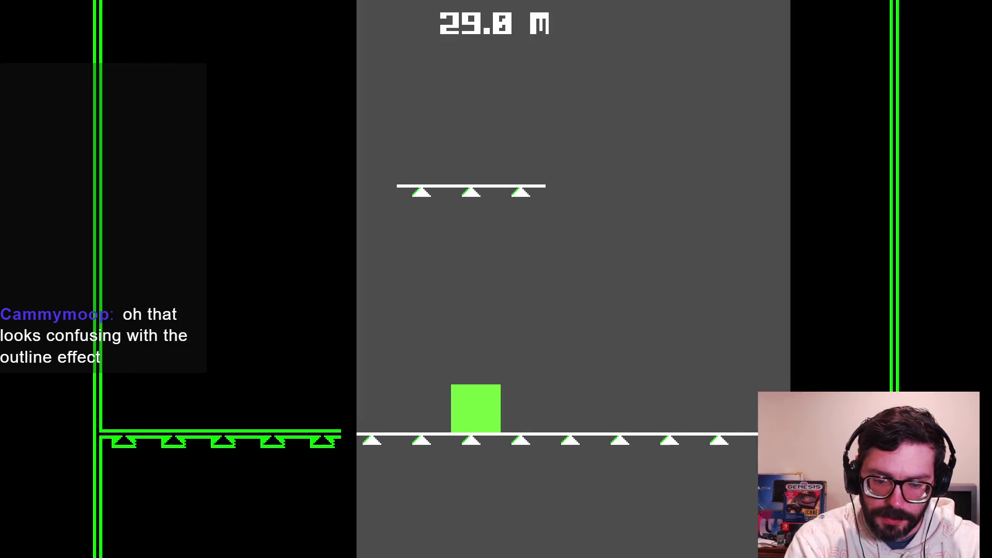
# - Keep running the square back and forth between the room's left and right edges
pyautogui.press('Left')
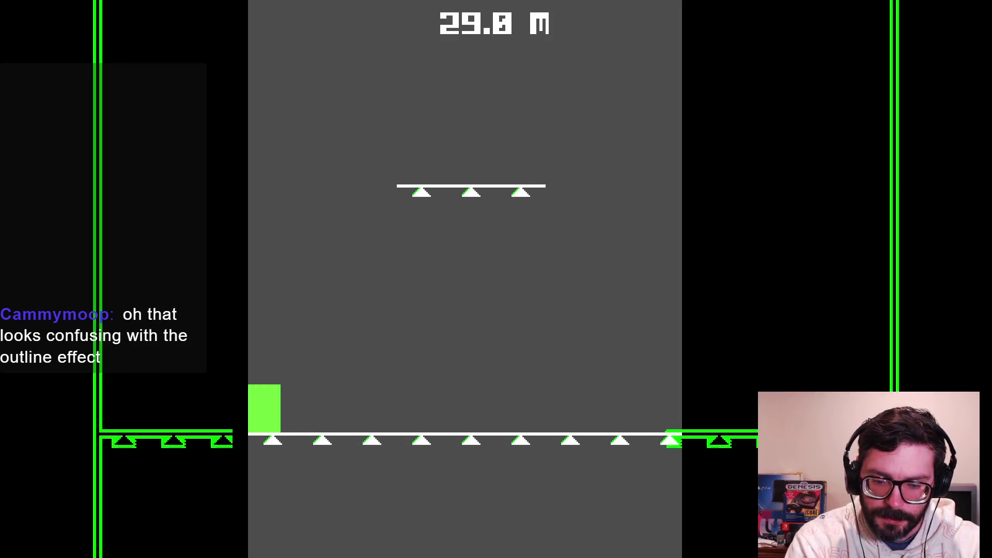
pyautogui.press('Right')
pyautogui.press('Left')
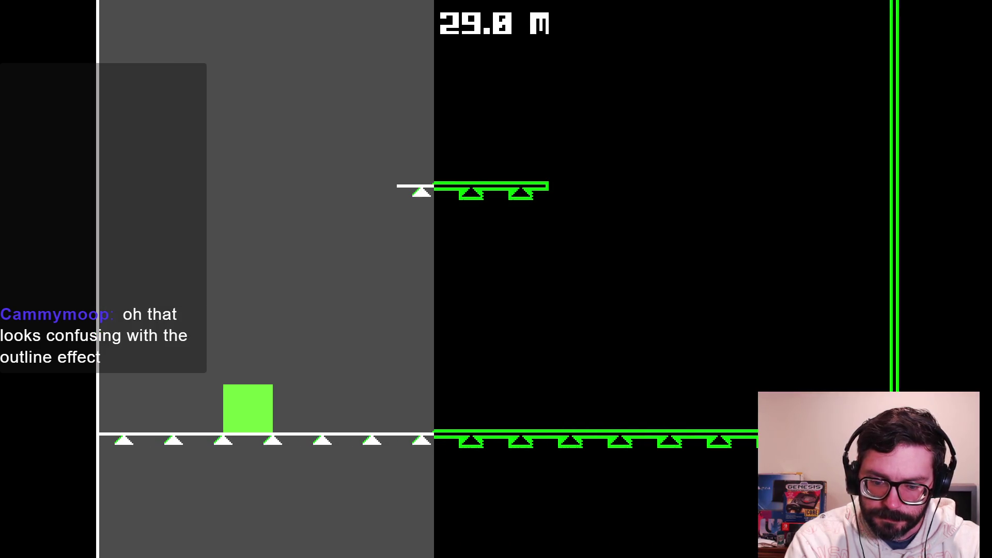
pyautogui.press('Right')
pyautogui.press('Left')
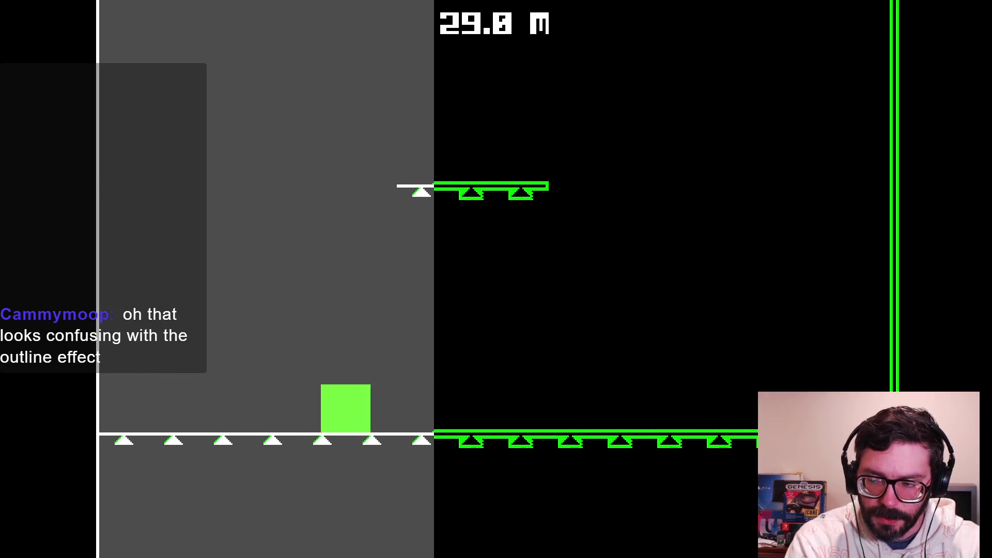
pyautogui.press('Right')
pyautogui.press('Left')
pyautogui.press('Right')
pyautogui.press('Left')
pyautogui.press('Right')
pyautogui.press('Left')
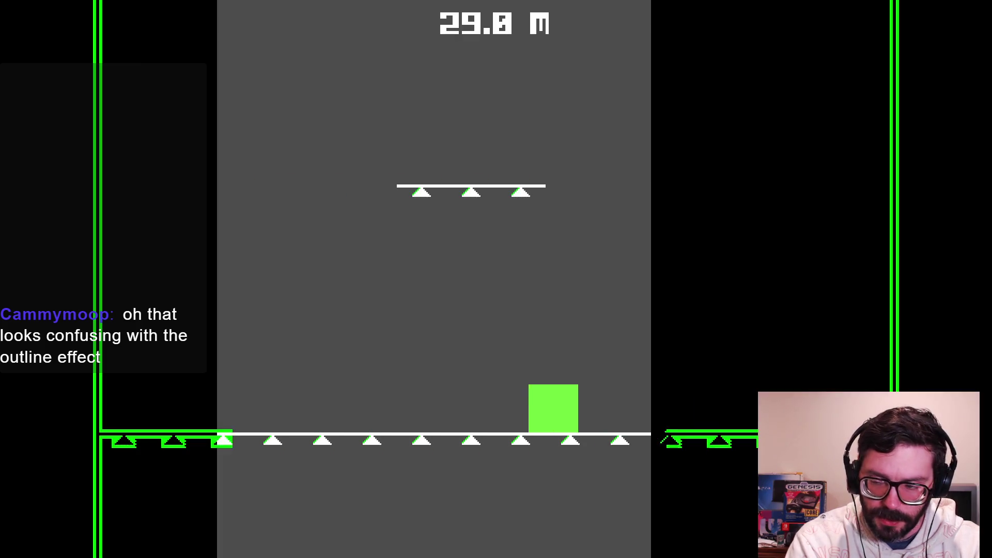
pyautogui.press('Right')
pyautogui.press('Right')
pyautogui.press('Left')
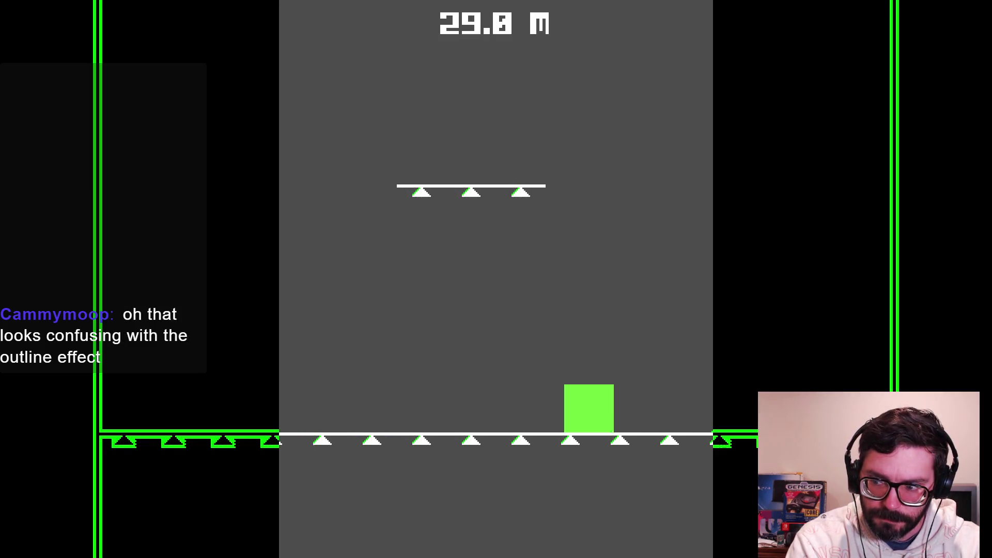
pyautogui.press('Left')
pyautogui.press('Right')
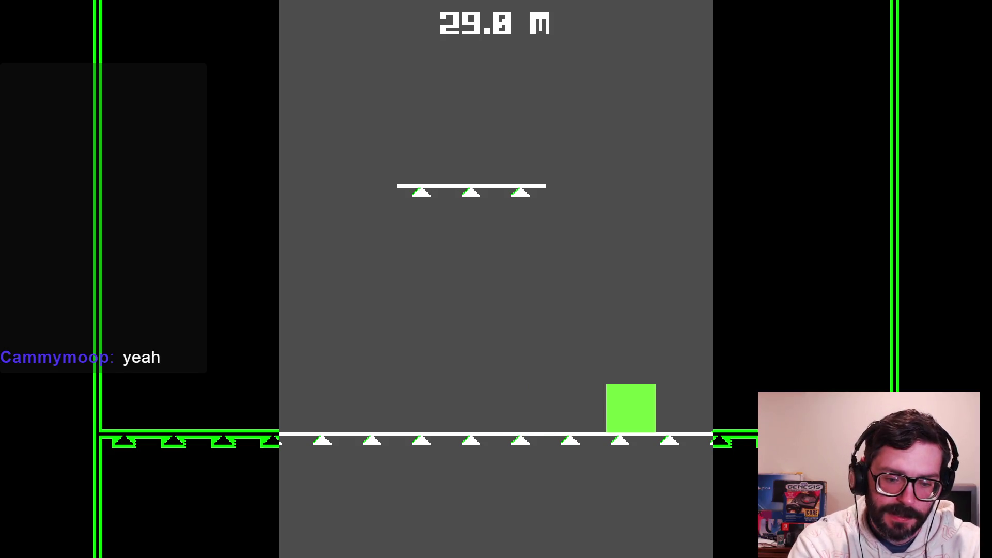
# - Jump repeatedly toward the upper platform until the square dies and the DED. screen appears
pyautogui.press('space')
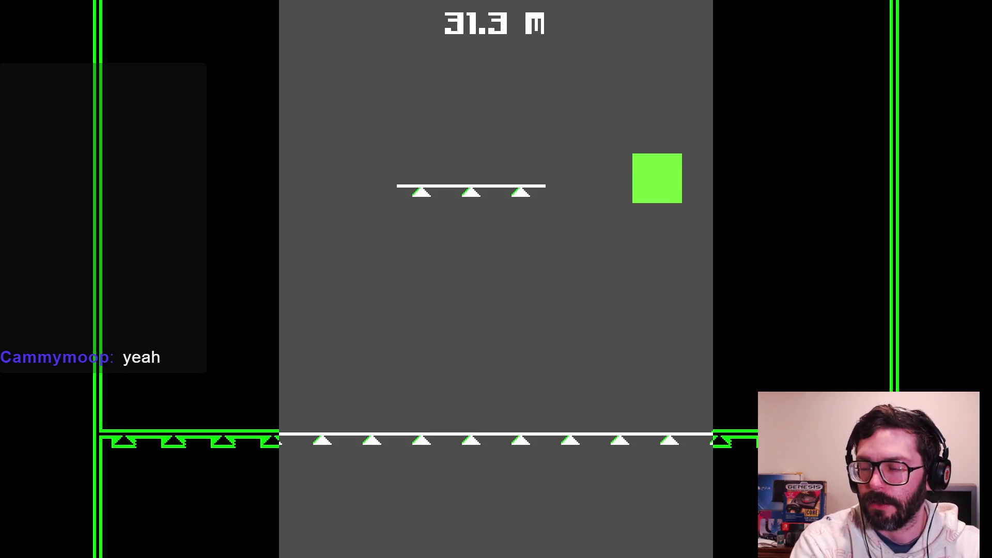
pyautogui.press('space')
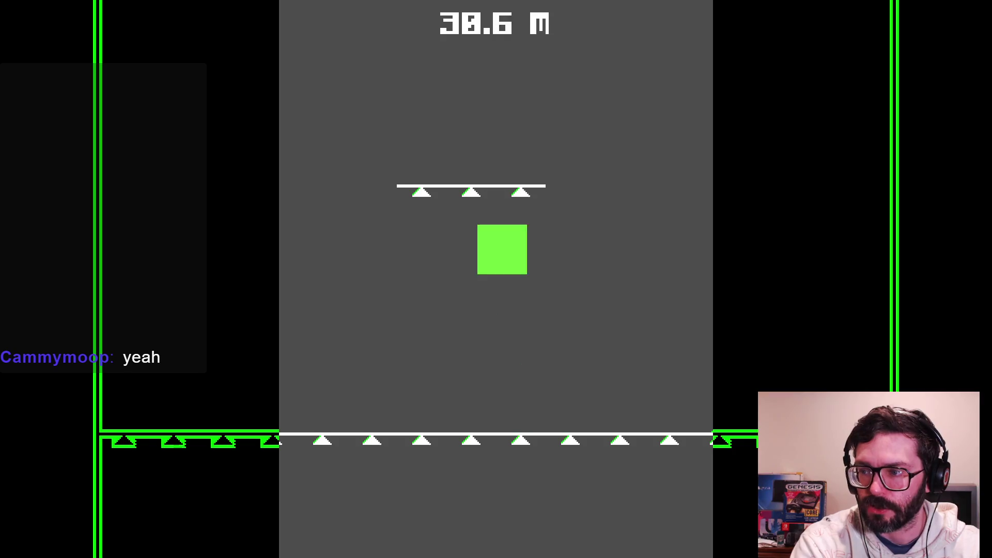
pyautogui.press('space')
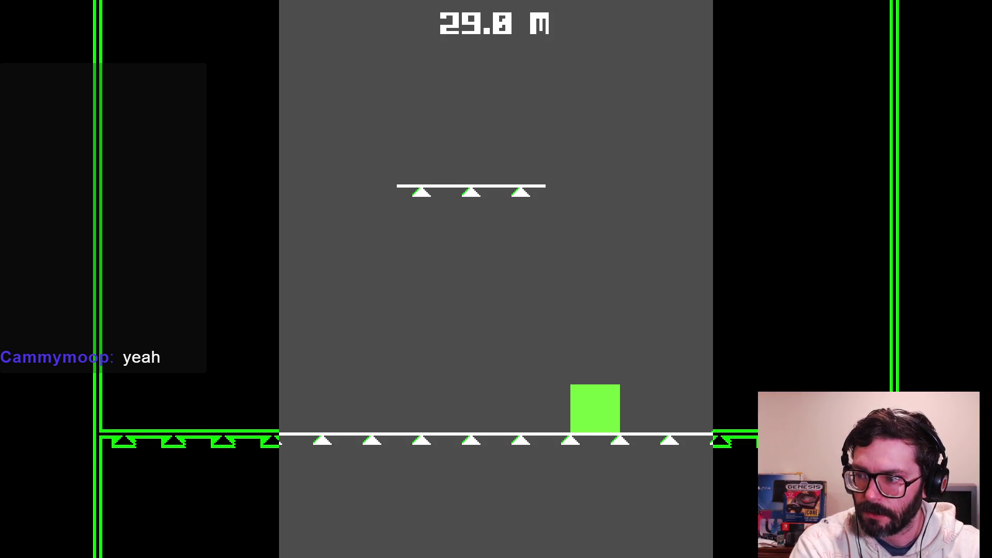
pyautogui.press('space')
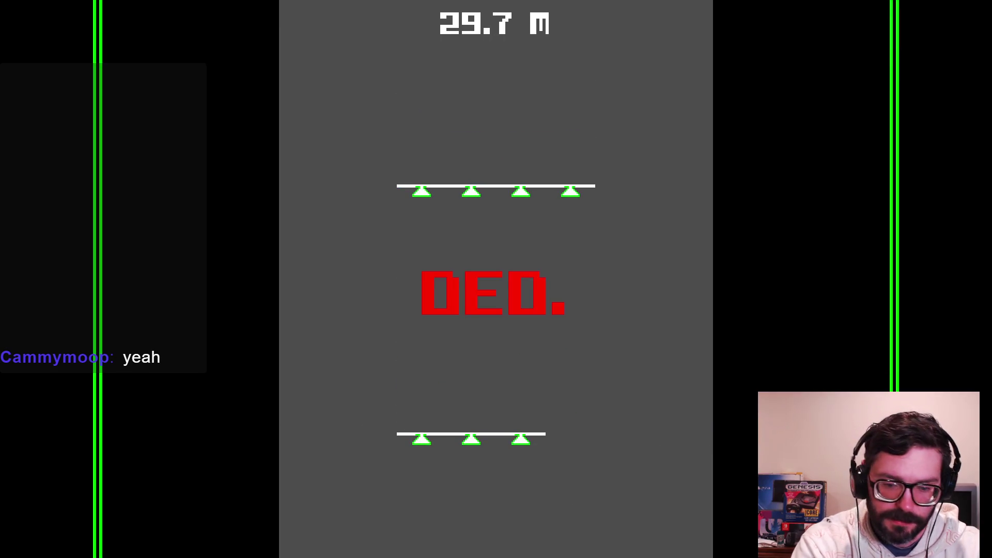
# - Restart from the death screen and test running and jumping on the floor
pyautogui.press('space')
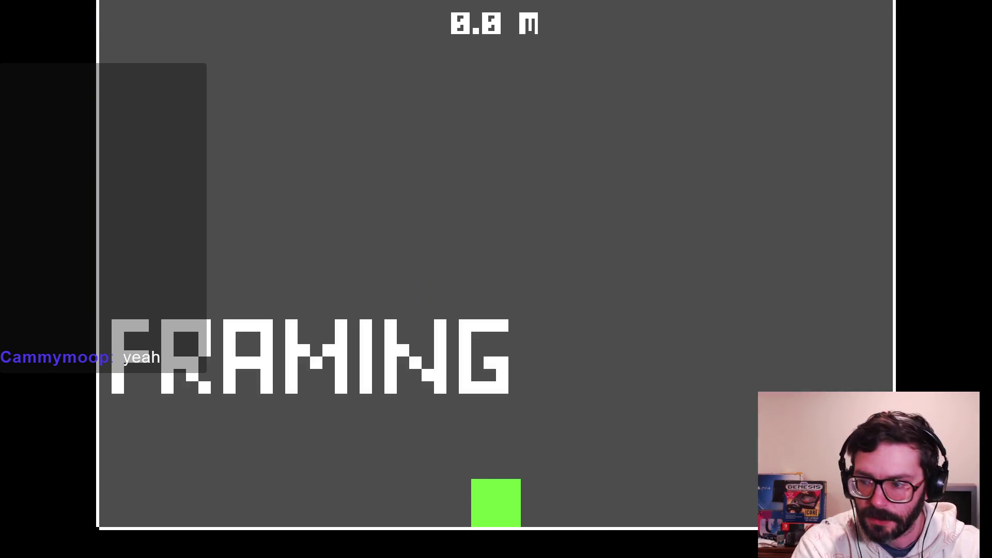
pyautogui.press('Right')
pyautogui.press('Left')
pyautogui.press('space')
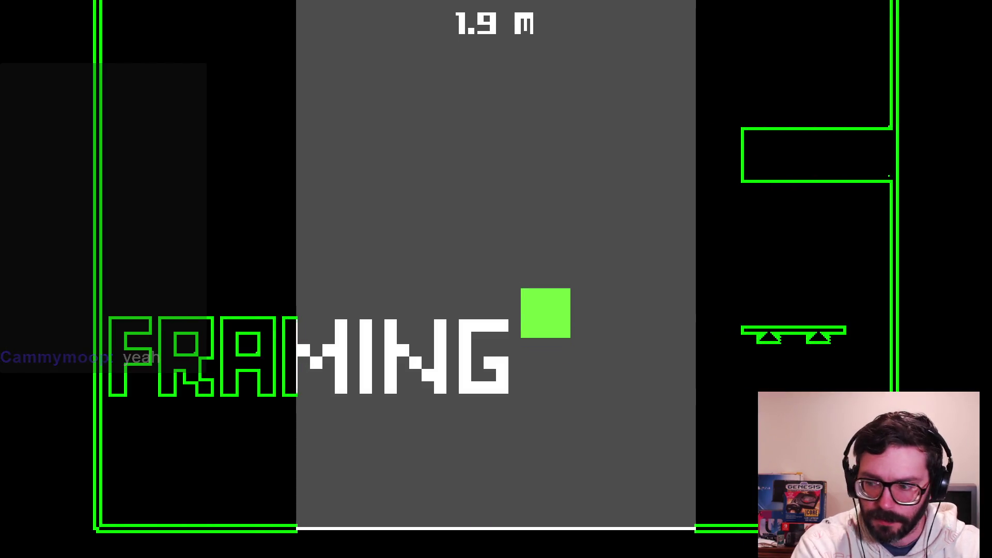
pyautogui.press('space')
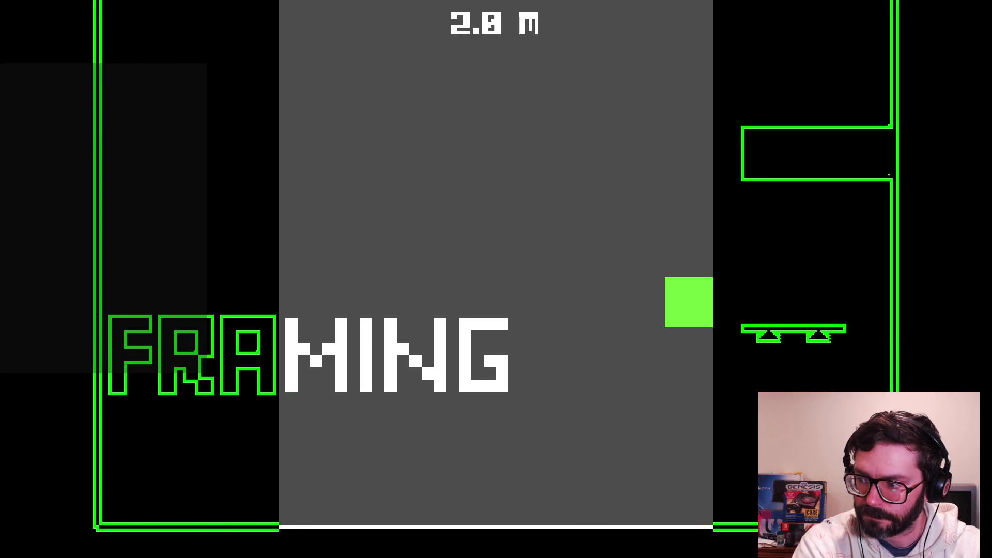
pyautogui.press('Left')
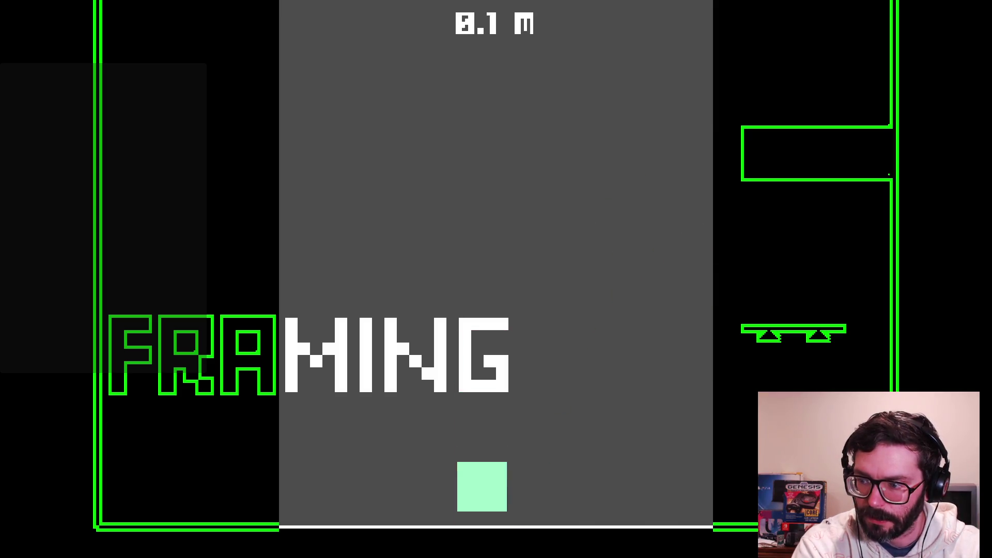
pyautogui.press('Right')
# - Climb onto the black box and middle platform, die near 12.7 m, and restart
pyautogui.press('space')
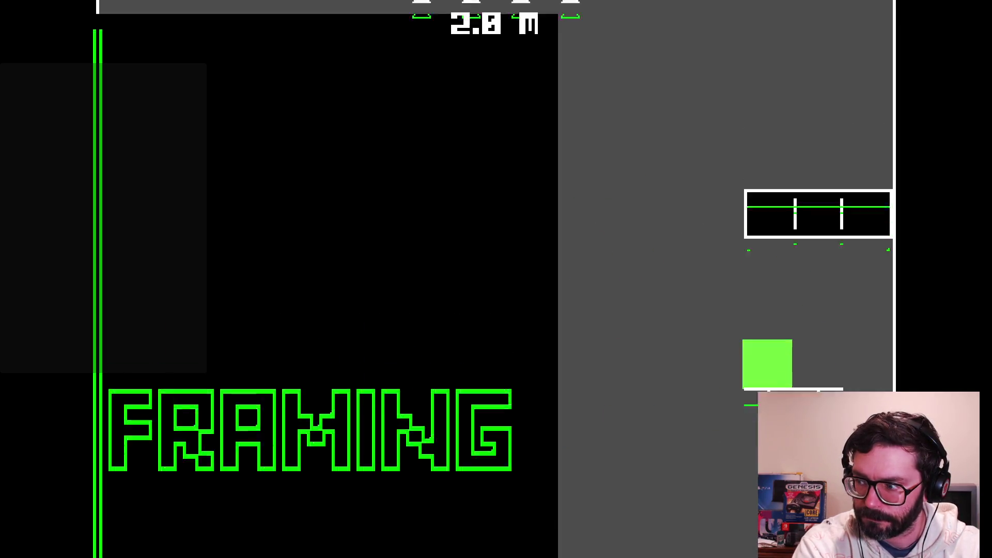
pyautogui.press('Left')
pyautogui.press('Right')
pyautogui.press('Left')
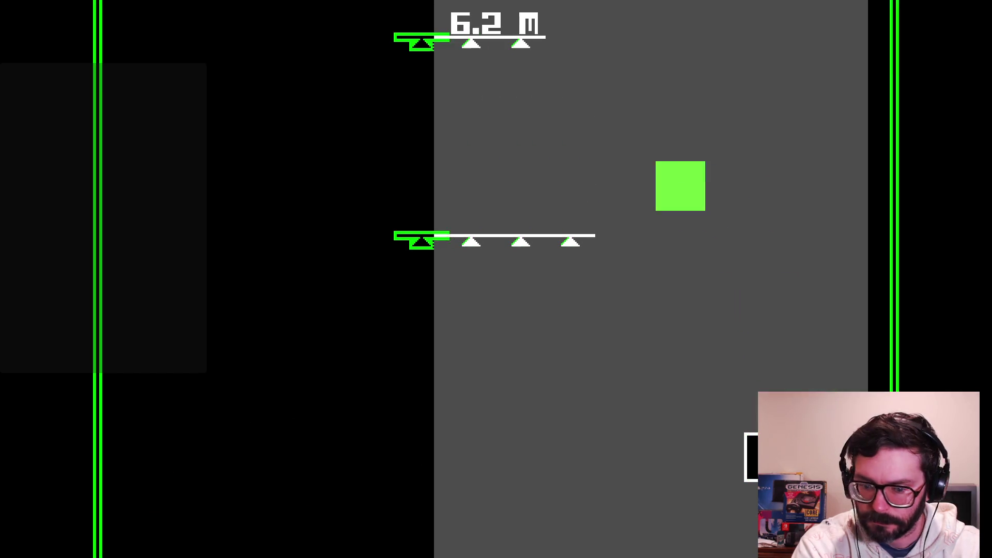
pyautogui.press('space')
pyautogui.press('space')
pyautogui.press('Left')
pyautogui.press('space')
pyautogui.press('Right')
pyautogui.press('space')
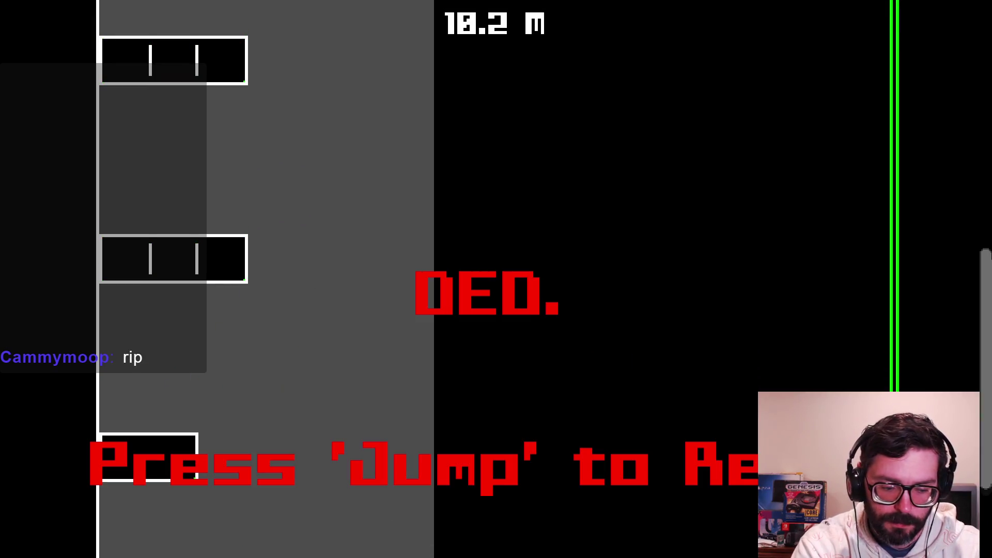
pyautogui.press('space')
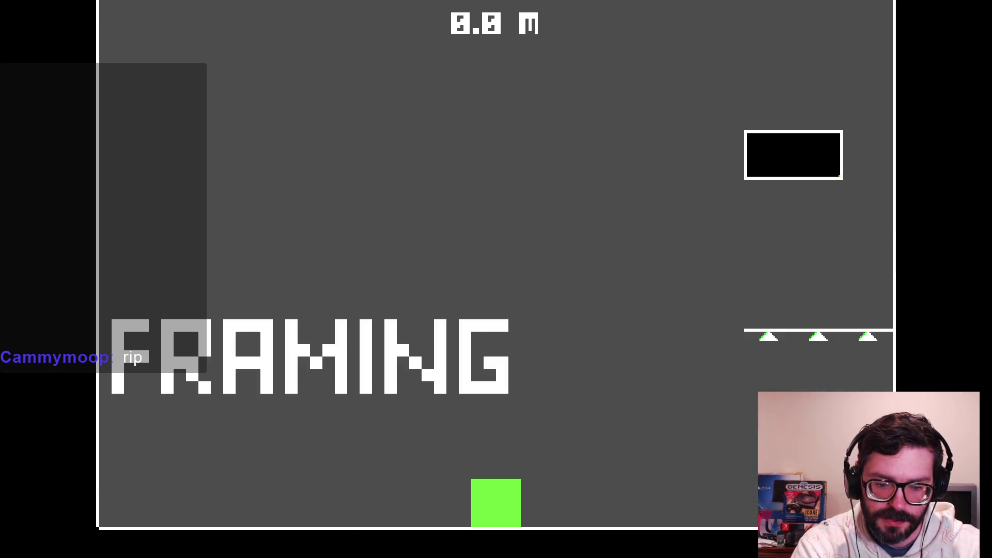
# - Steer the square left and right and jump it up through the first platforms
pyautogui.press('Right')
pyautogui.press('Right')
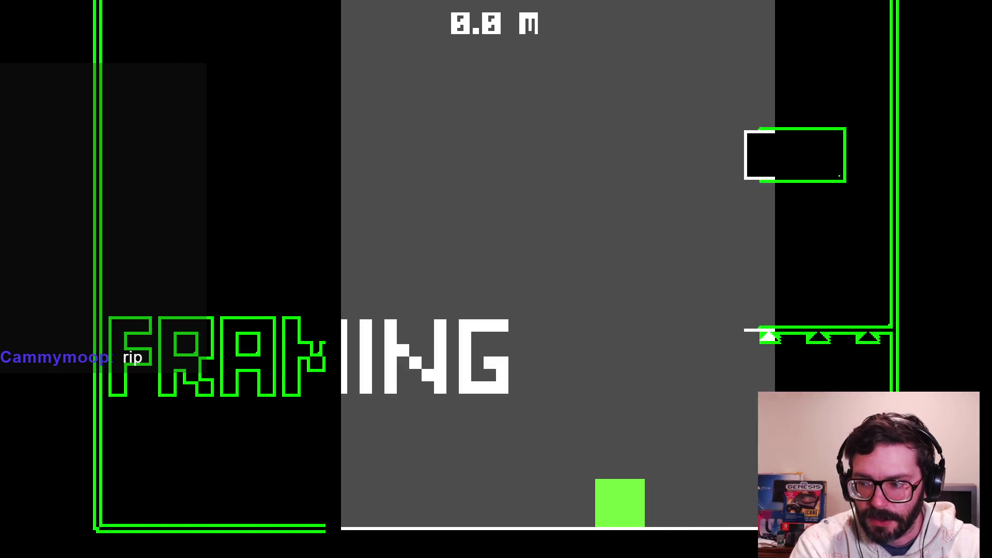
pyautogui.press('Right')
pyautogui.press('Left')
pyautogui.press('space')
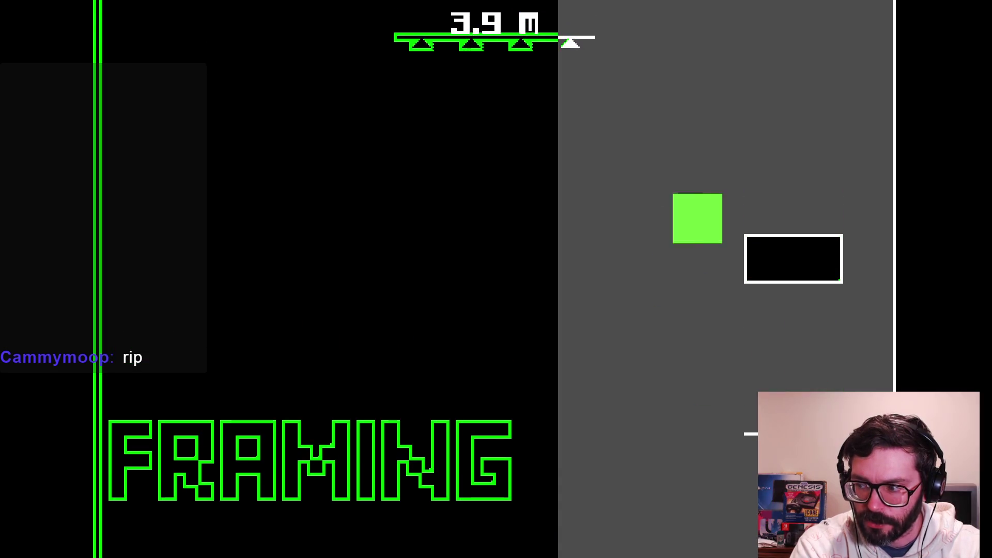
pyautogui.press('Right')
pyautogui.press('Left')
pyautogui.press('space')
pyautogui.press('space')
pyautogui.press('Right')
pyautogui.press('Left')
pyautogui.press('space')
pyautogui.press('Right')
pyautogui.press('Left')
pyautogui.press('Left')
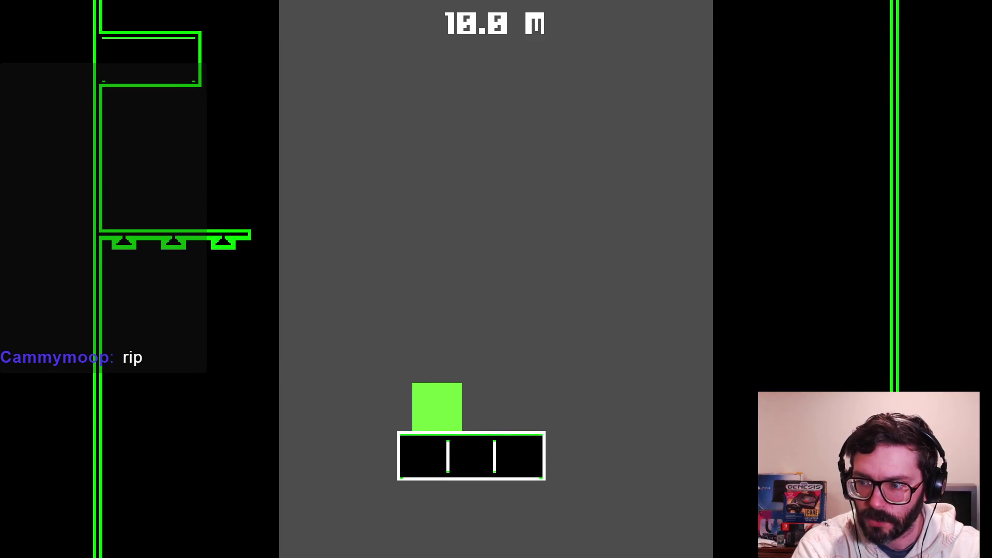
pyautogui.press('space')
# - Jump and steer the square between ledges onto successively higher platforms
pyautogui.press('space')
pyautogui.press('Right')
pyautogui.press('Left')
pyautogui.press('space')
pyautogui.press('Right')
pyautogui.press('space')
pyautogui.press('Right')
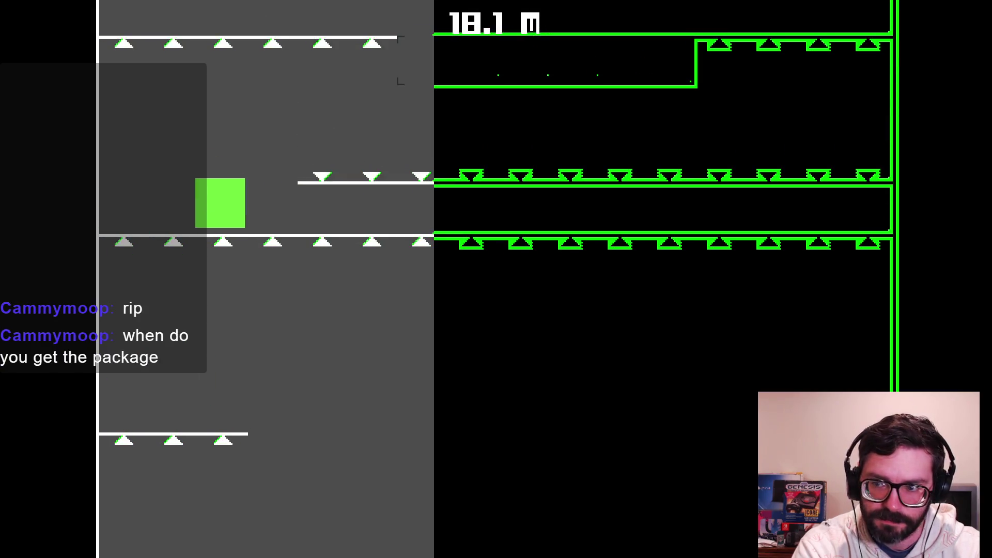
pyautogui.press('space')
pyautogui.press('Right')
pyautogui.press('Right')
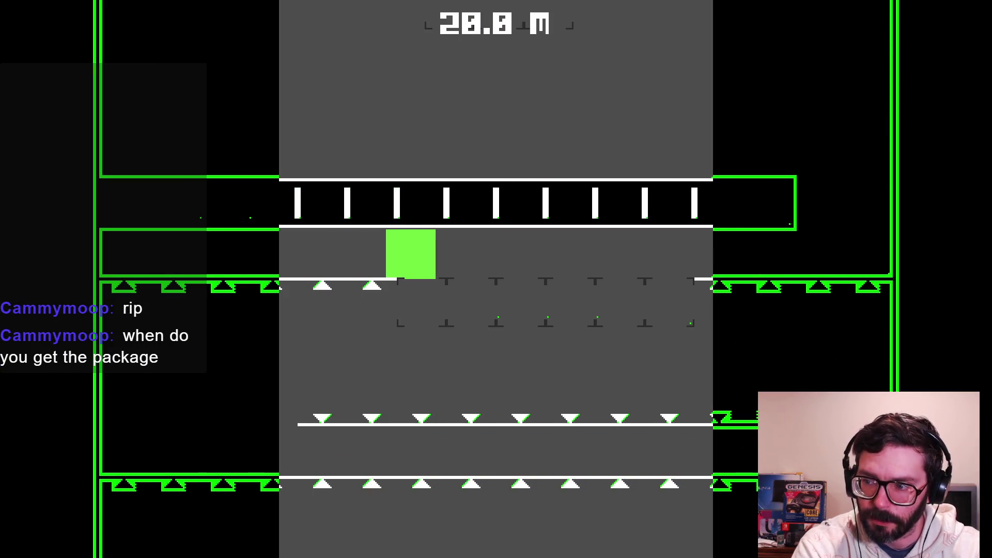
pyautogui.press('Right')
pyautogui.press('Left')
pyautogui.press('Left')
pyautogui.press('Left')
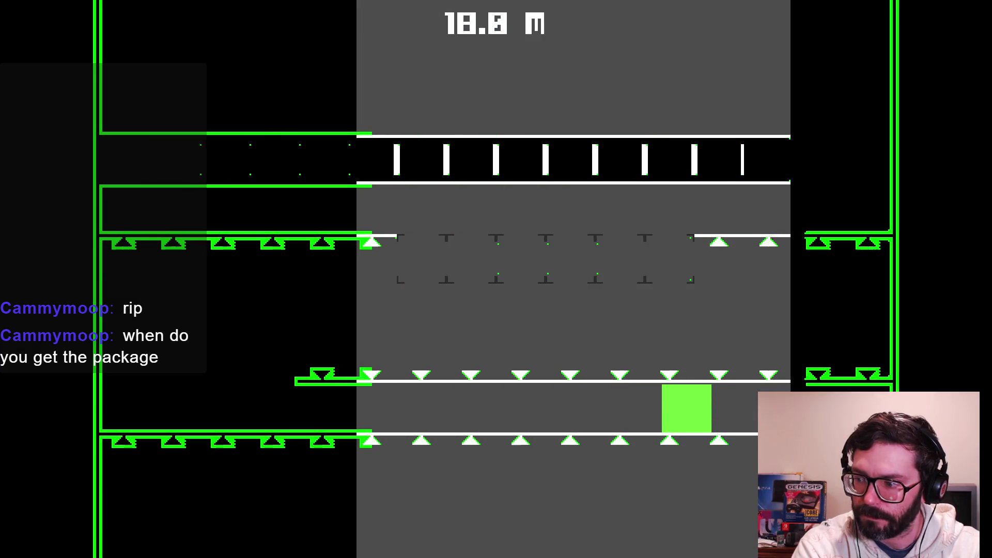
pyautogui.press('space')
pyautogui.press('Right')
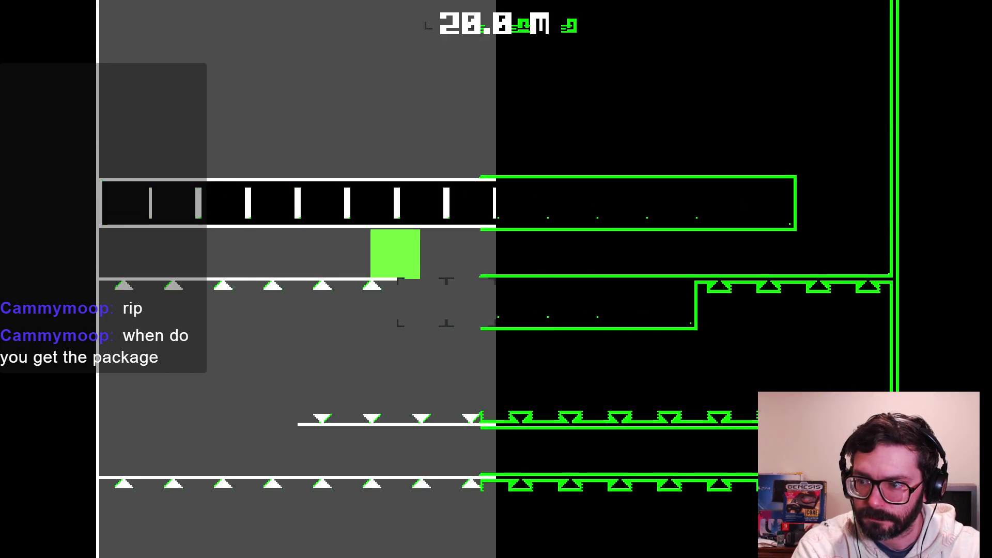
pyautogui.press('Right')
pyautogui.press('space')
pyautogui.press('space')
pyautogui.press('Left')
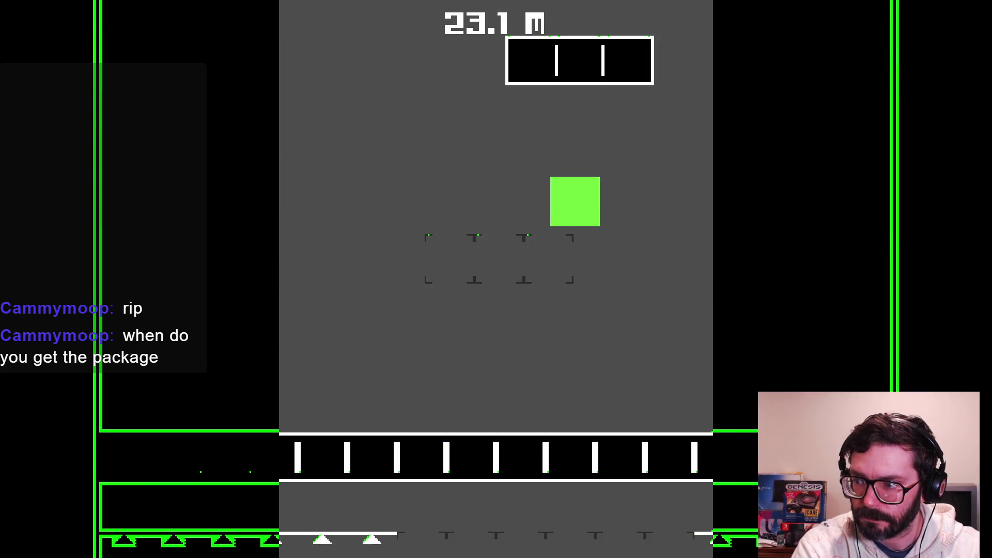
pyautogui.press('space')
pyautogui.press('Right')
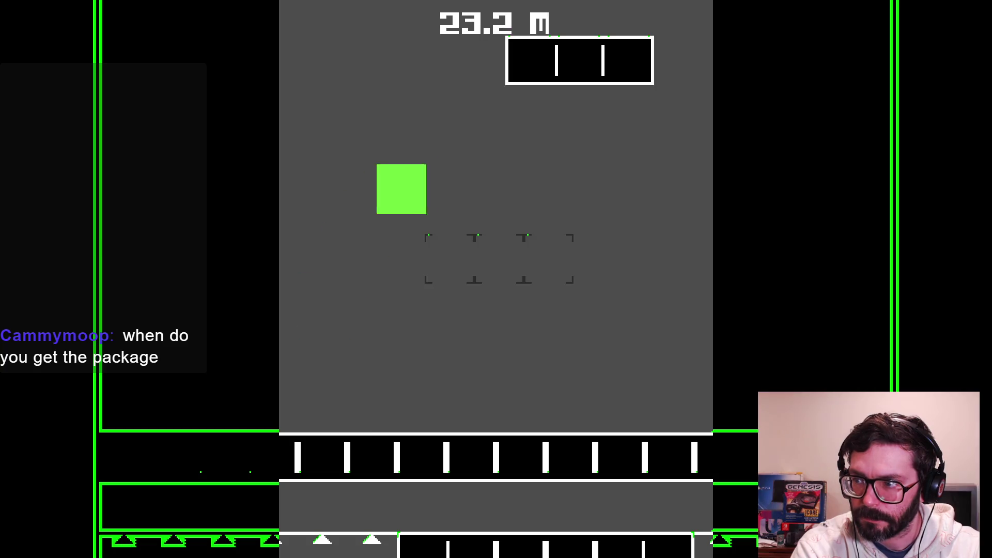
pyautogui.press('Left')
# - Test landings while jumping up the higher platforms to the spiked floor
pyautogui.press('Left')
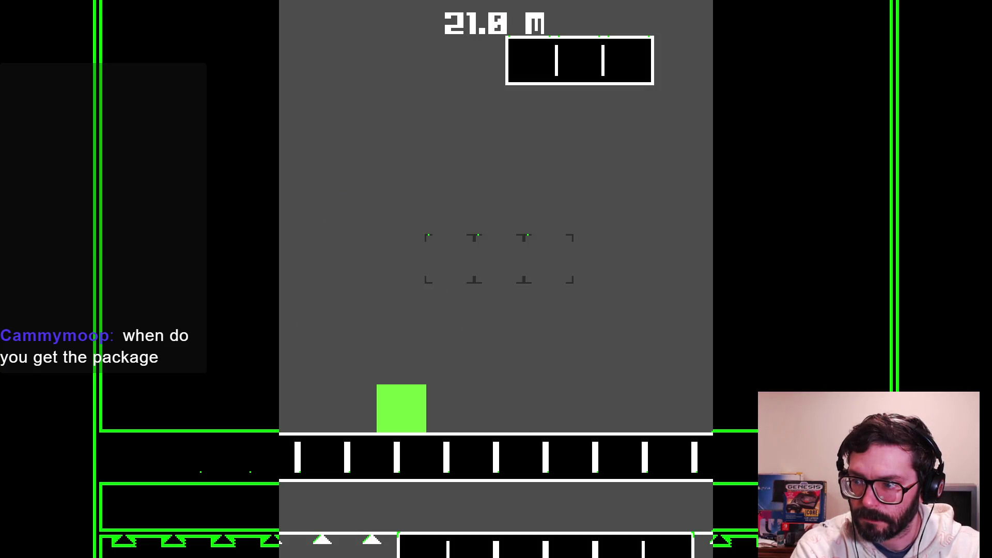
pyautogui.press('space')
pyautogui.press('Right')
pyautogui.press('Left')
pyautogui.press('Right')
pyautogui.press('Left')
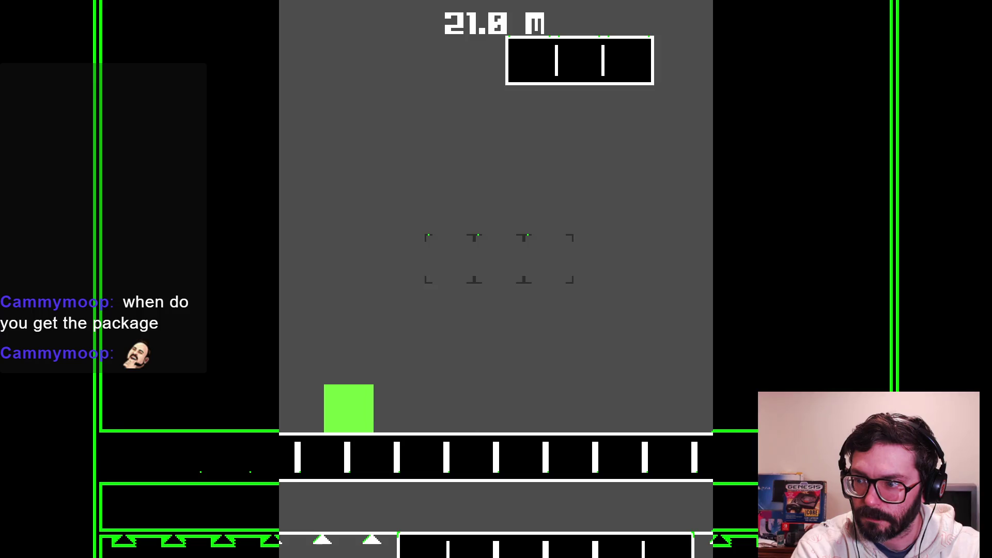
pyautogui.press('space')
pyautogui.press('Right')
pyautogui.press('space')
pyautogui.press('Right')
pyautogui.press('space')
pyautogui.press('Left')
pyautogui.press('space')
pyautogui.press('Left')
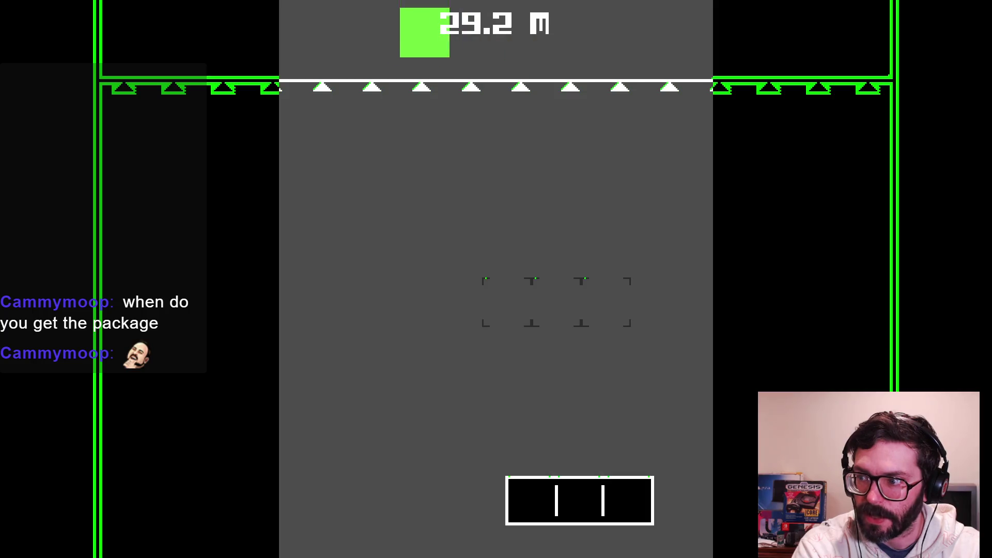
pyautogui.press('Right')
# - Hop along the spiked platforms, die near 34.8 m, and restart at 0.0 m
pyautogui.press('Left')
pyautogui.press('Right')
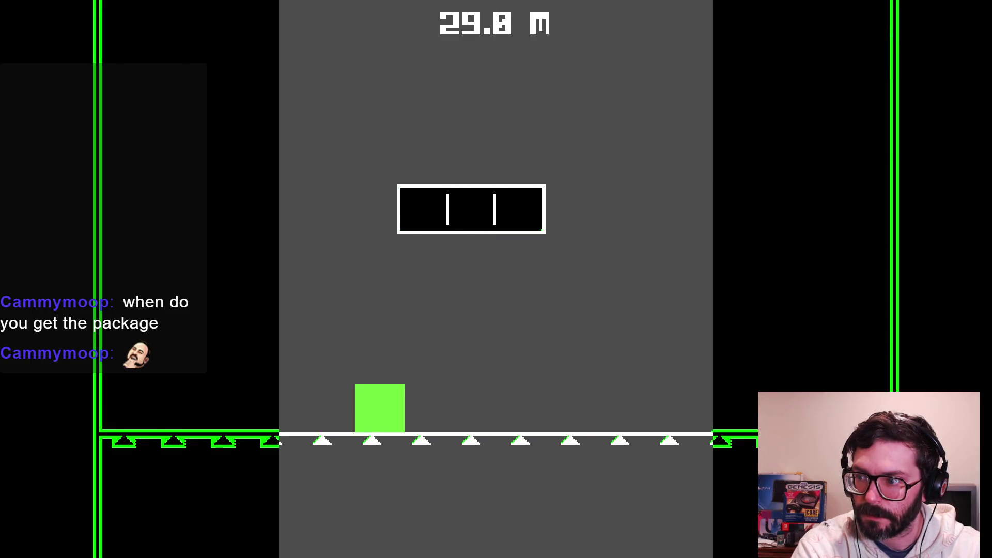
pyautogui.press('Right')
pyautogui.press('Left')
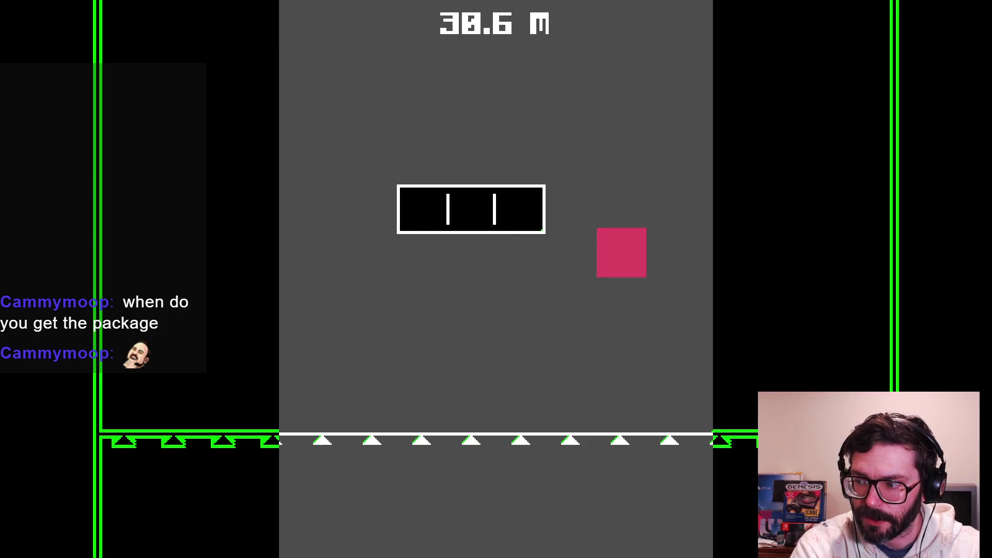
pyautogui.press('space')
pyautogui.press('Left')
pyautogui.press('space')
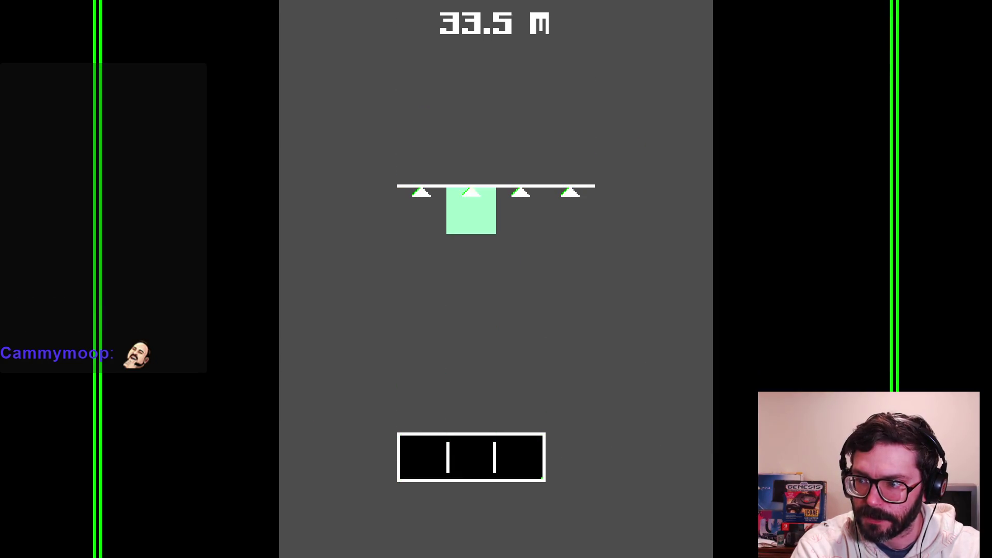
pyautogui.press('Right')
pyautogui.press('space')
pyautogui.press('Right')
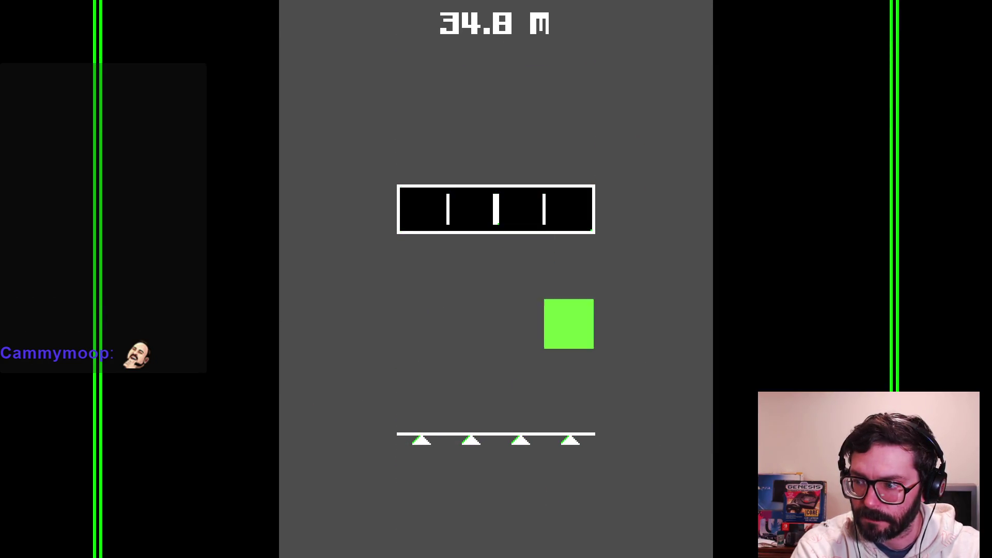
pyautogui.press('Left')
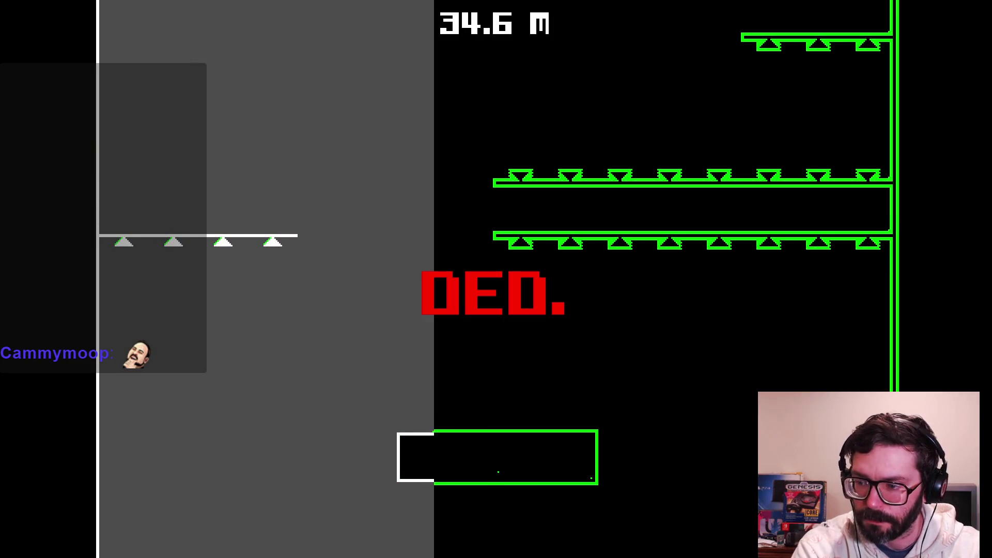
pyautogui.press('space')
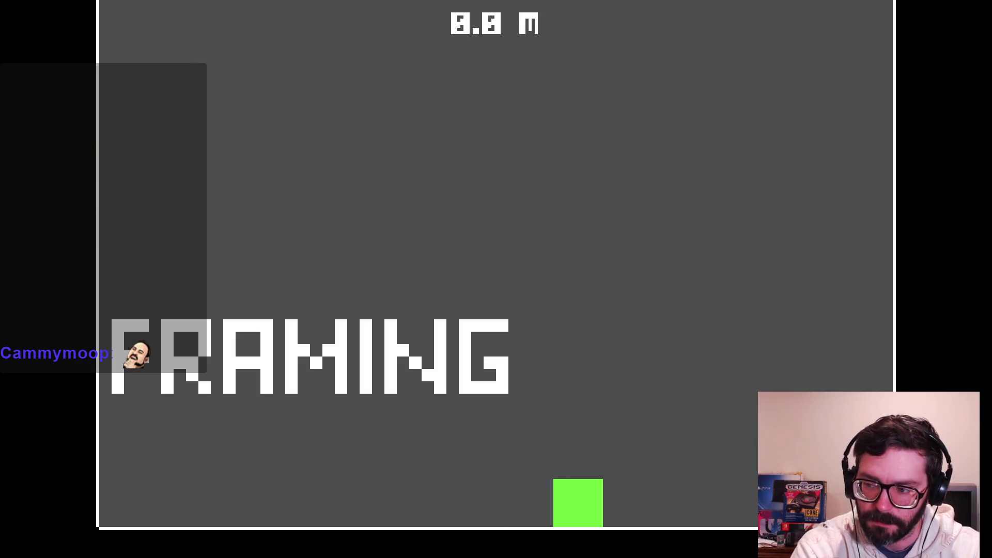
# - Cross the starting floor past the spikes and climb the lower platforms with repeated jumps
pyautogui.press('Left')
pyautogui.press('Right')
pyautogui.press('space')
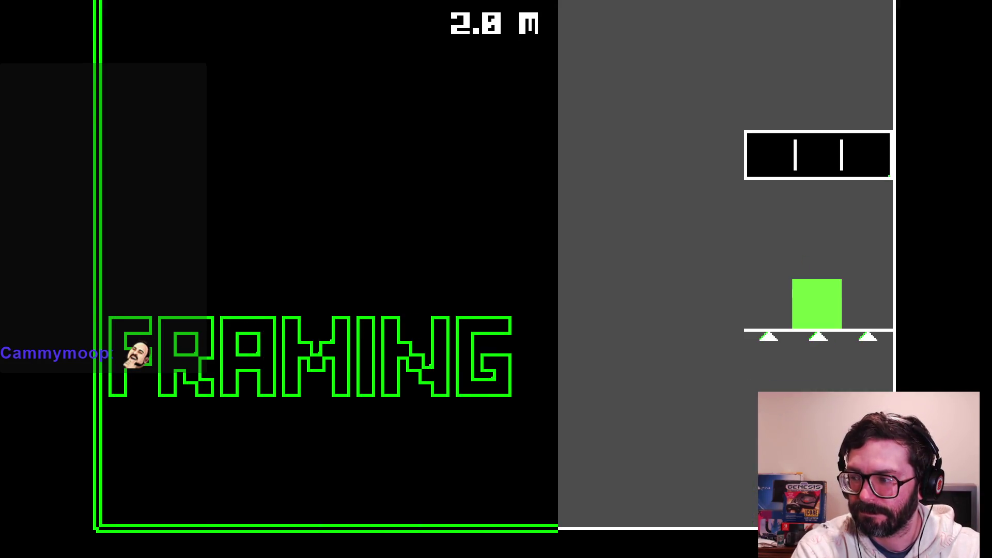
pyautogui.press('space')
pyautogui.press('Left')
pyautogui.press('space')
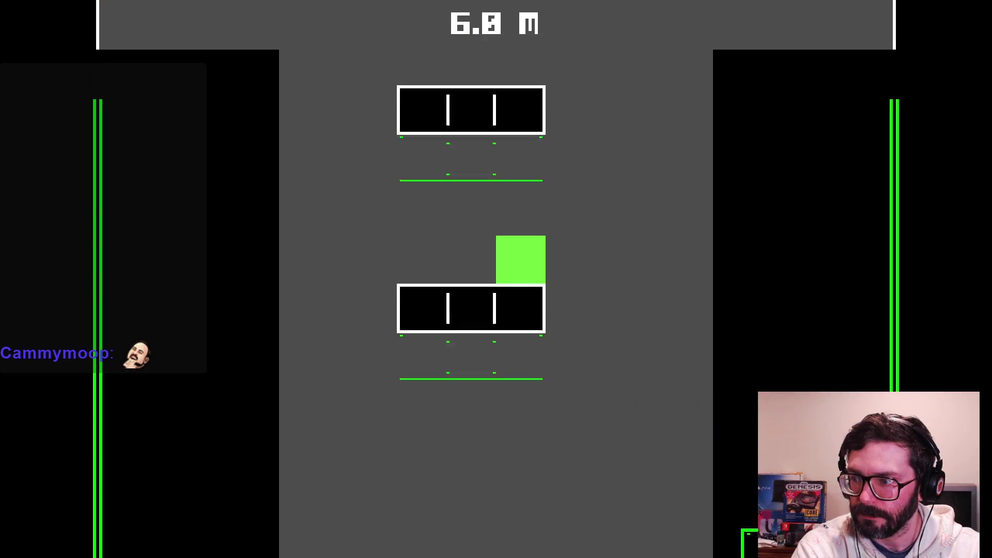
pyautogui.press('space')
pyautogui.press('Left')
pyautogui.press('Left')
pyautogui.press('space')
pyautogui.press('Right')
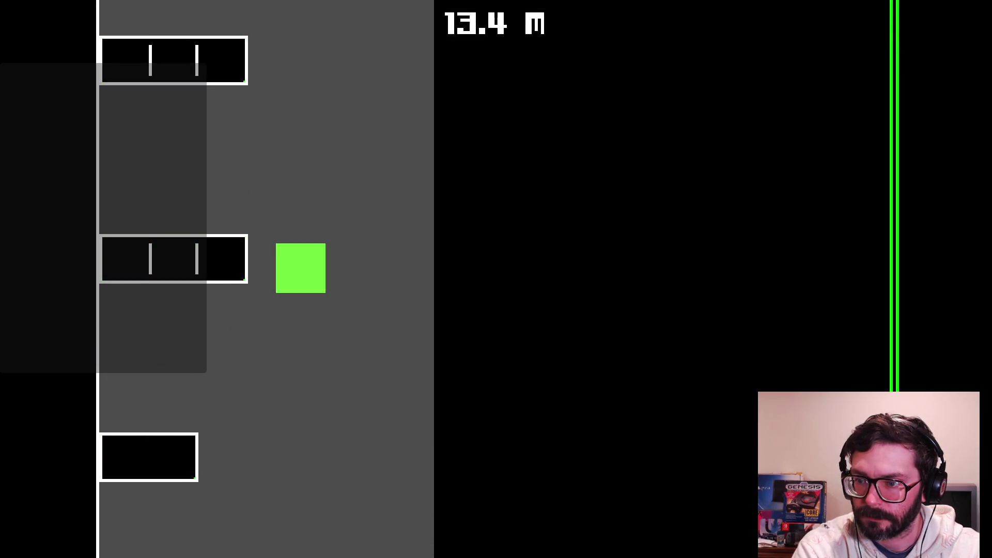
pyautogui.press('Left')
pyautogui.press('Right')
pyautogui.press('Left')
pyautogui.press('space')
pyautogui.press('Right')
pyautogui.press('Left')
# - Jump up-right onto the upper spike platform, then hop via a small platform upward
pyautogui.press('space')
pyautogui.press('Right')
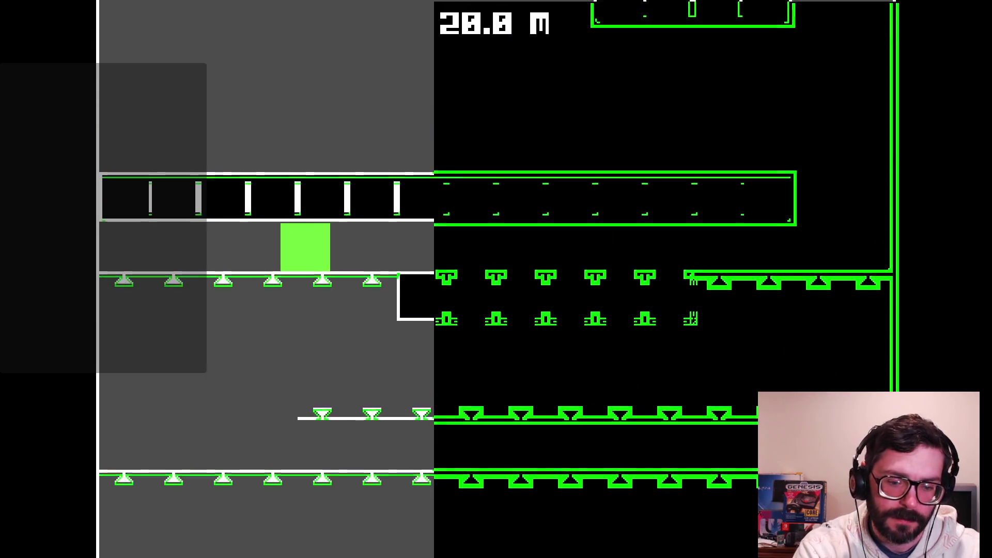
pyautogui.press('Left')
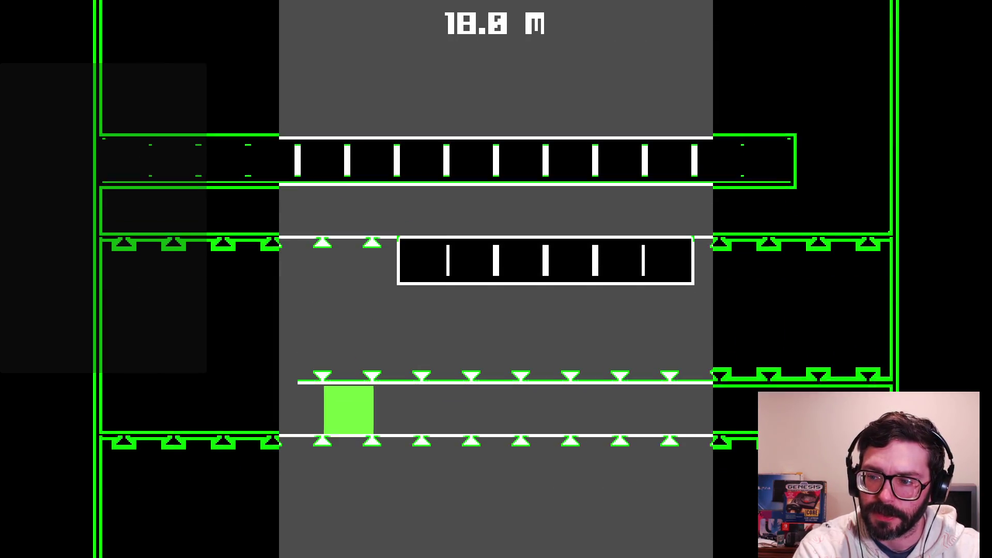
pyautogui.press('space')
pyautogui.press('Right')
pyautogui.press('Right')
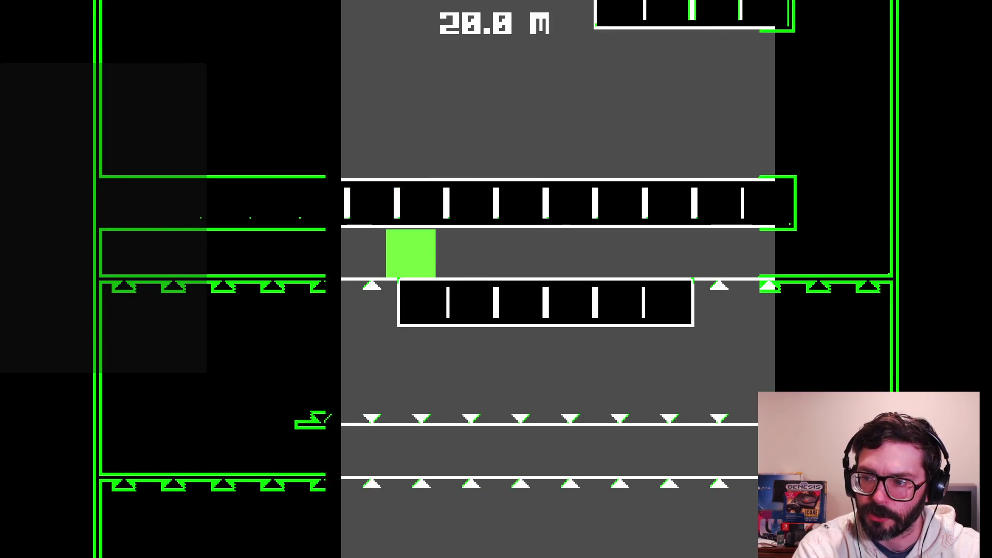
pyautogui.press('Right')
pyautogui.press('space')
pyautogui.press('Left')
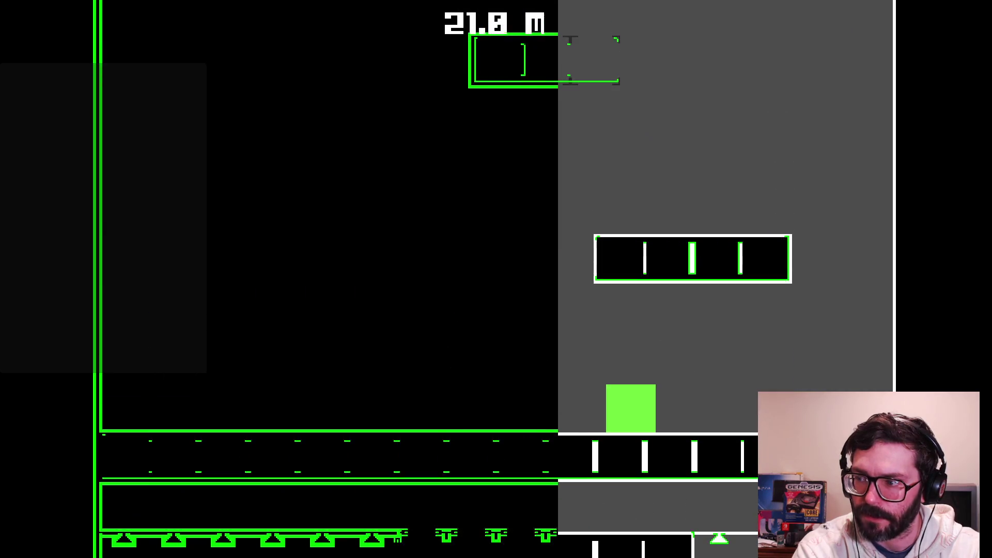
pyautogui.press('space')
pyautogui.press('Right')
pyautogui.press('space')
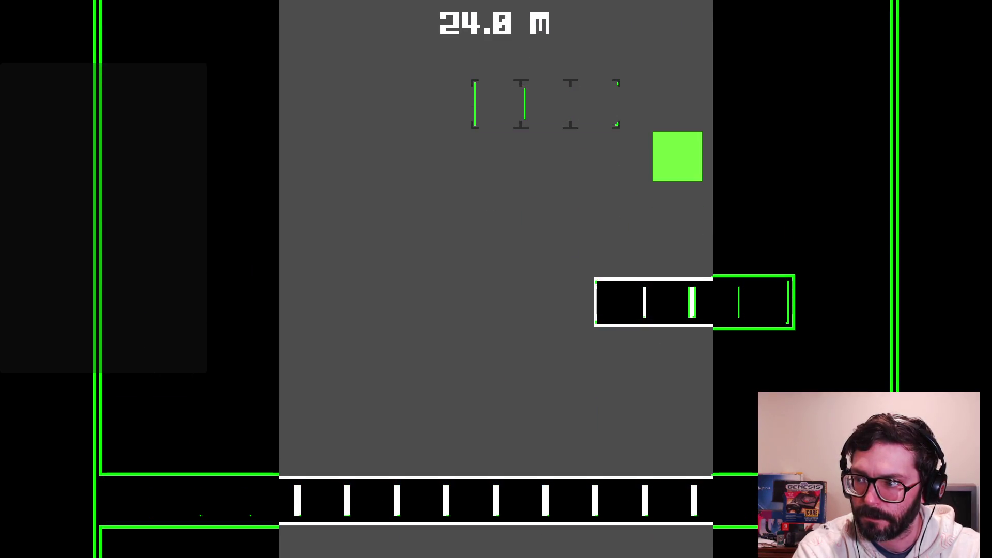
pyautogui.press('Left')
pyautogui.press('space')
pyautogui.press('Right')
# - Jump up-left past the checkpoint line, between upper platforms, then drop to the spiked one
pyautogui.press('space')
pyautogui.press('Left')
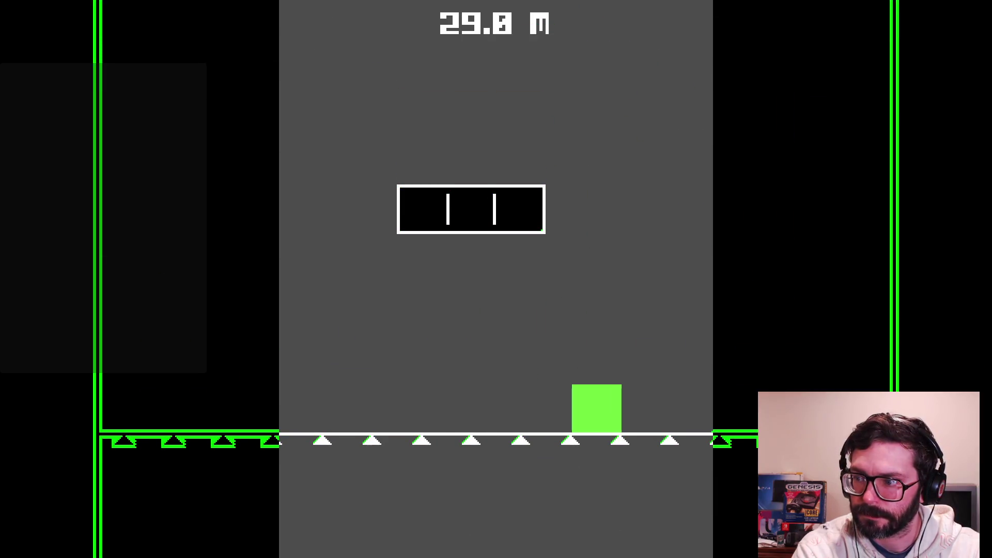
pyautogui.press('space')
pyautogui.press('Left')
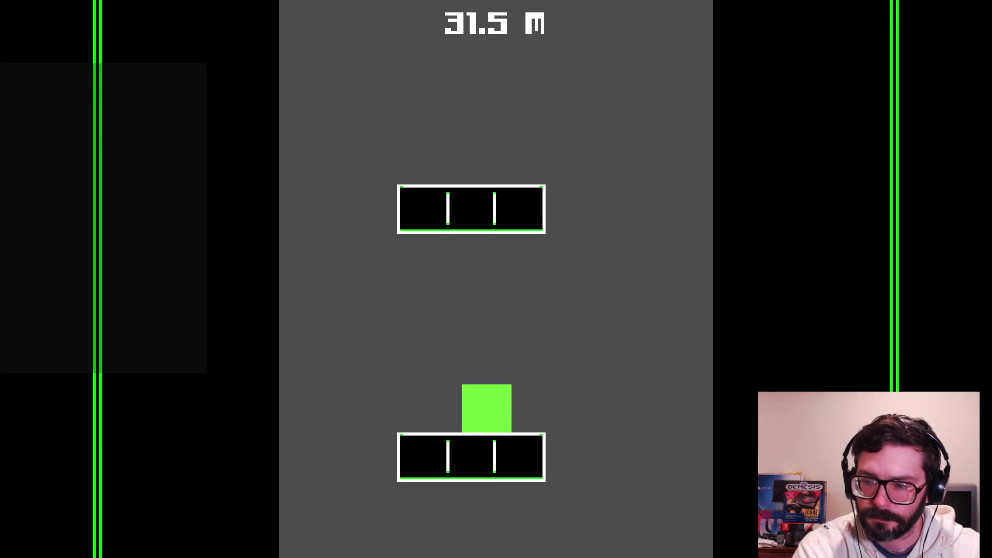
pyautogui.press('space')
pyautogui.press('Right')
pyautogui.press('Left')
pyautogui.press('space')
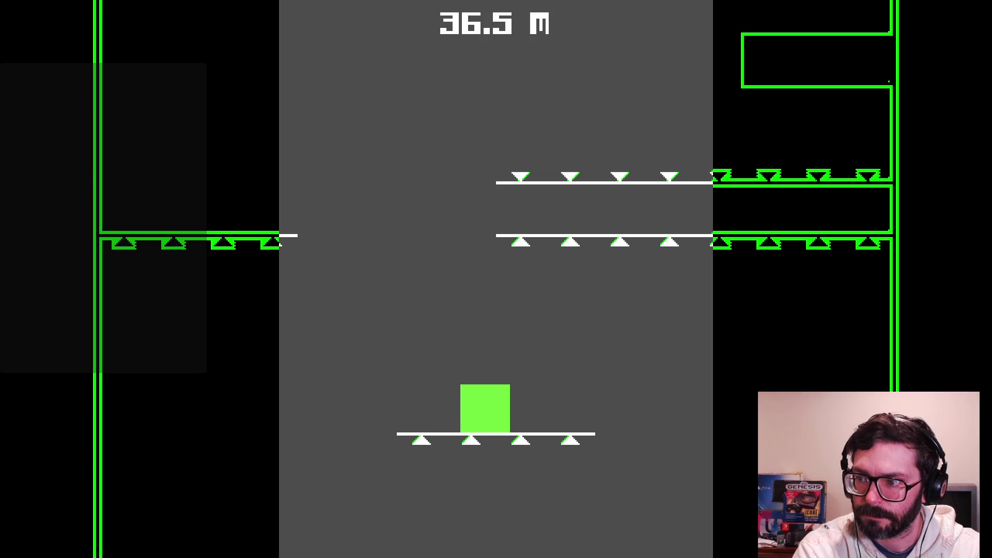
pyautogui.press('Right')
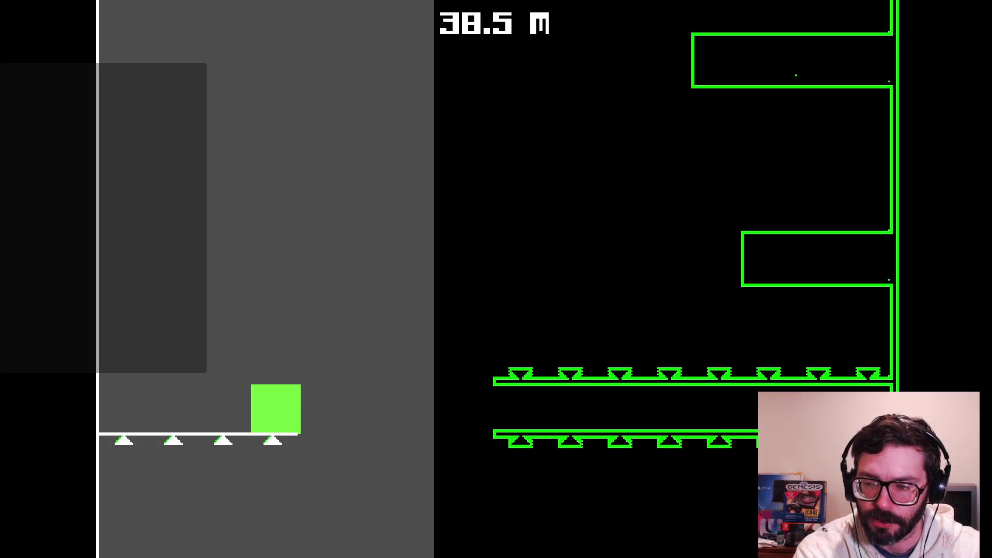
# - Jump across the gaps with the Up key, die after a 40.6 m best, and restart at 0.0 m
pyautogui.press('Right')
pyautogui.press('Up')
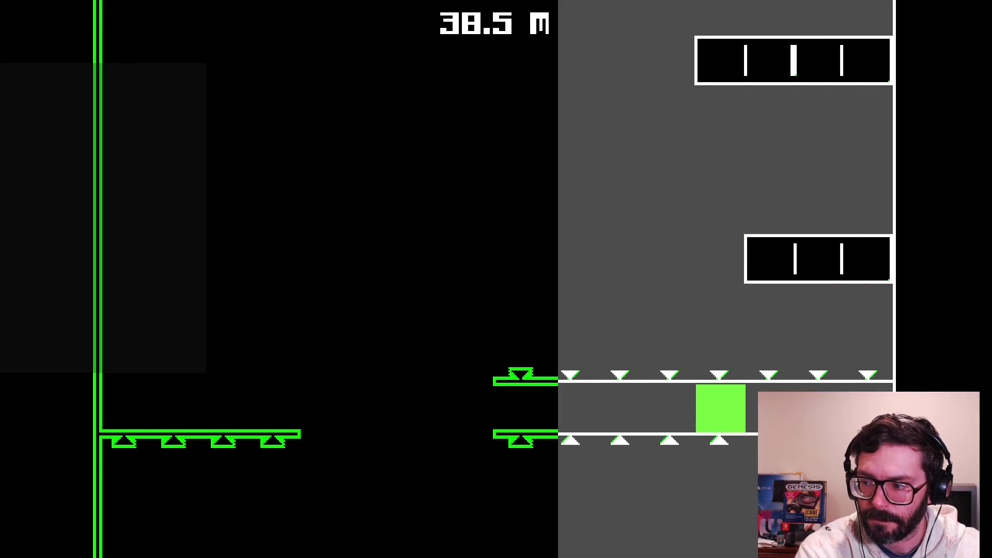
pyautogui.press('Left')
pyautogui.press('Up')
pyautogui.press('Left')
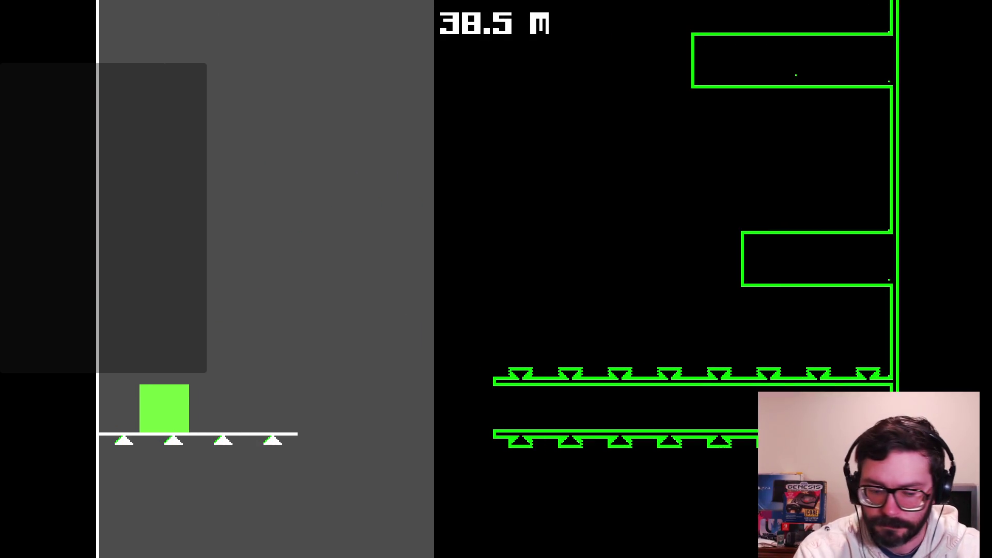
pyautogui.press('Up')
pyautogui.press('Right')
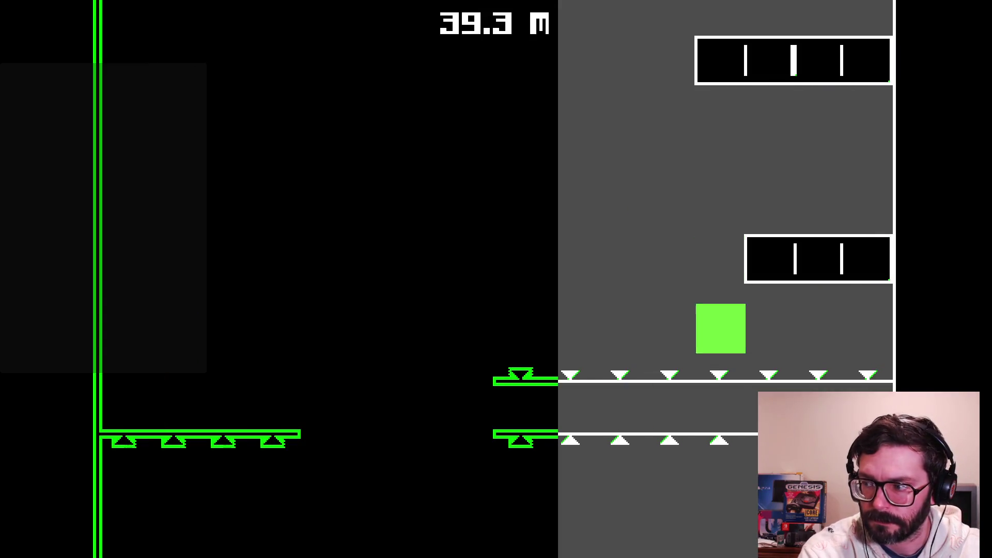
pyautogui.press('Left')
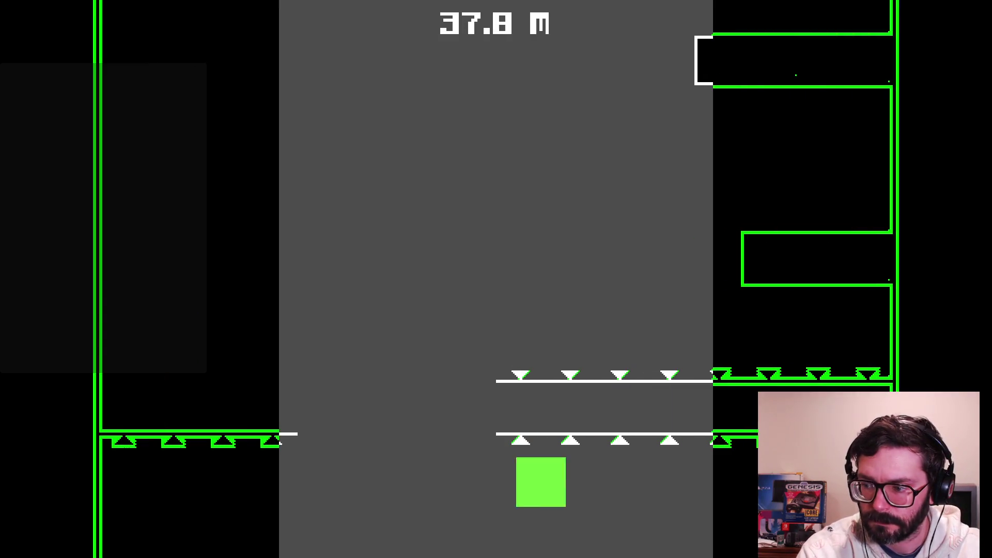
pyautogui.press('Up')
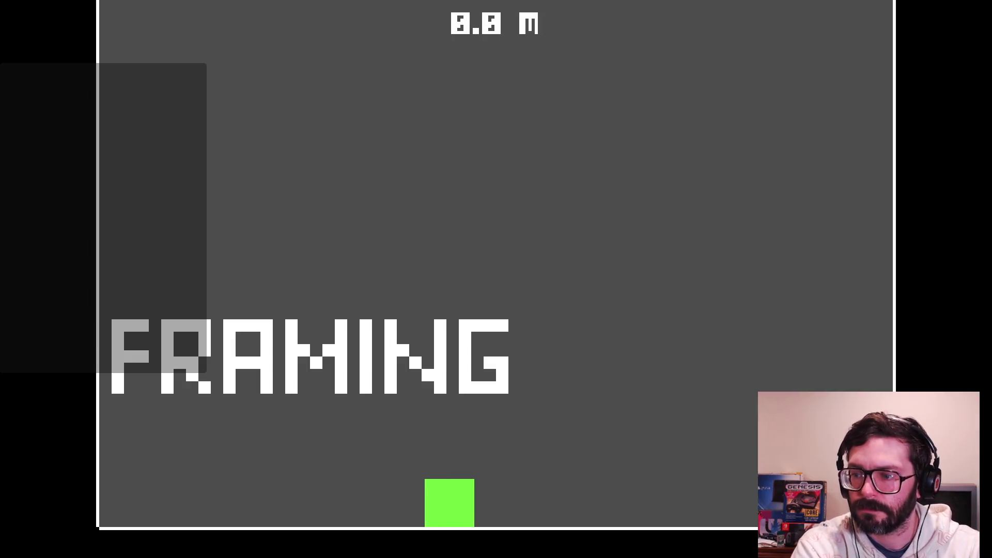
# - Walk the square left and right, then jump and steer up the first ledges toward 9.9 m
pyautogui.press('Left')
pyautogui.press('Right')
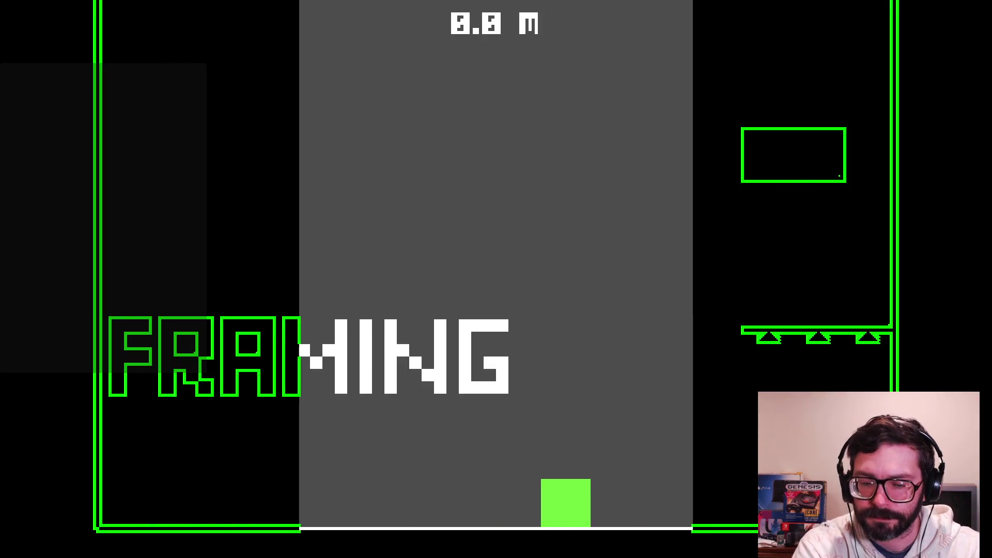
pyautogui.press('Up')
pyautogui.press('Up')
pyautogui.press('Left')
pyautogui.press('Right')
pyautogui.press('Left')
pyautogui.press('Up')
pyautogui.press('Up')
pyautogui.press('Right')
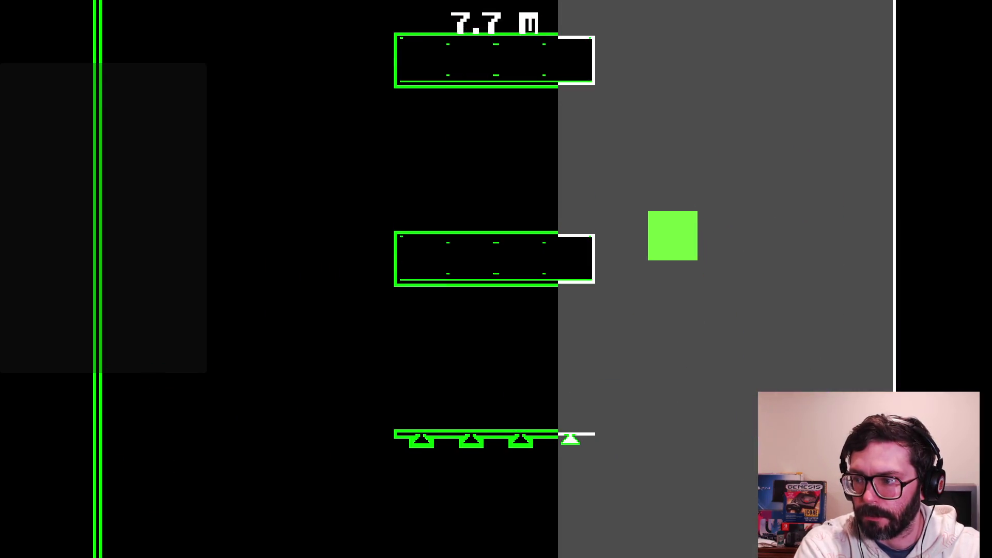
pyautogui.press('Left')
pyautogui.press('Up')
pyautogui.press('Right')
pyautogui.press('Right')
pyautogui.press('Up')
# - Climb the left platform column and upper platforms from about 10 m to 26.9 m
pyautogui.press('Left')
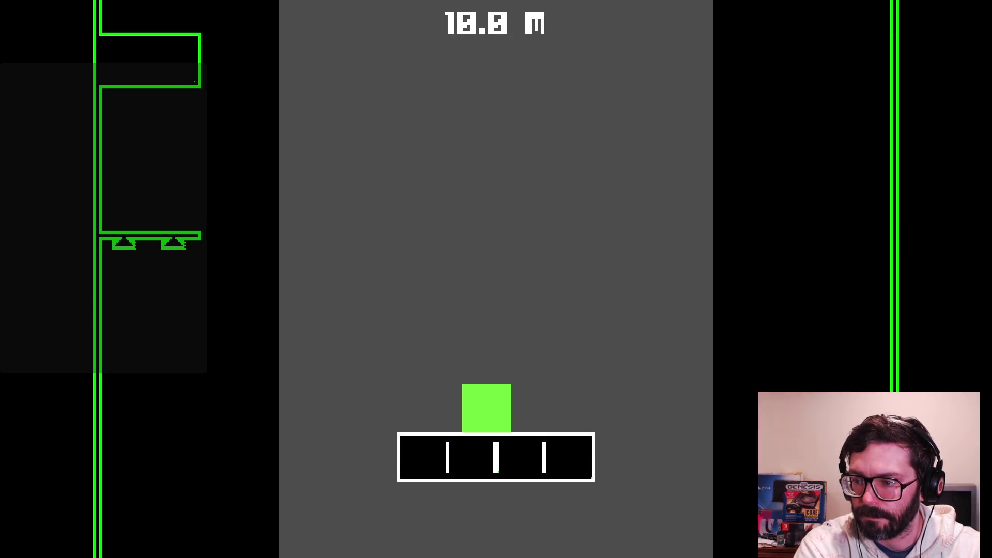
pyautogui.press('Up')
pyautogui.press('Left')
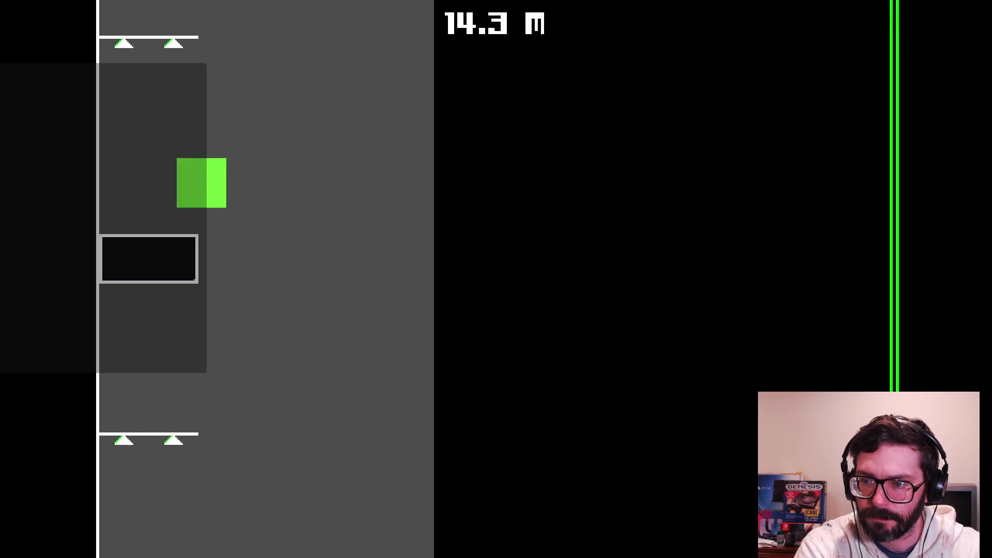
pyautogui.press('Left')
pyautogui.press('Right')
pyautogui.press('Right')
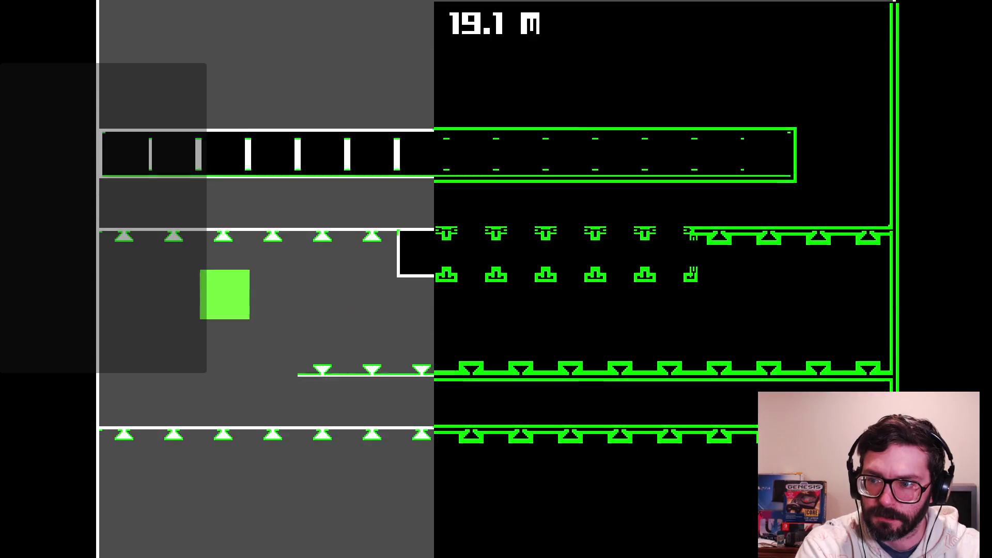
pyautogui.press('Up')
pyautogui.press('Right')
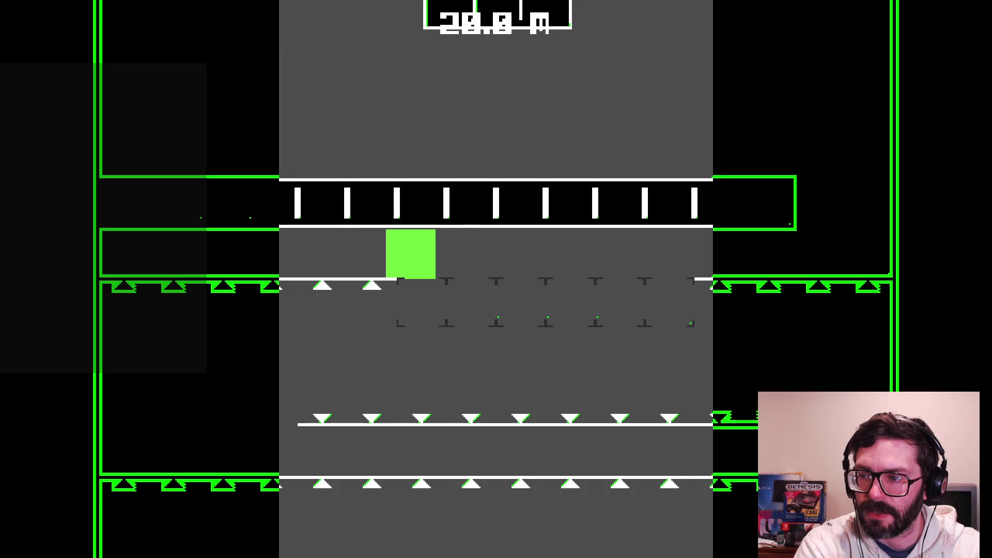
pyautogui.press('Right')
pyautogui.press('Up')
pyautogui.press('Left')
pyautogui.press('Left')
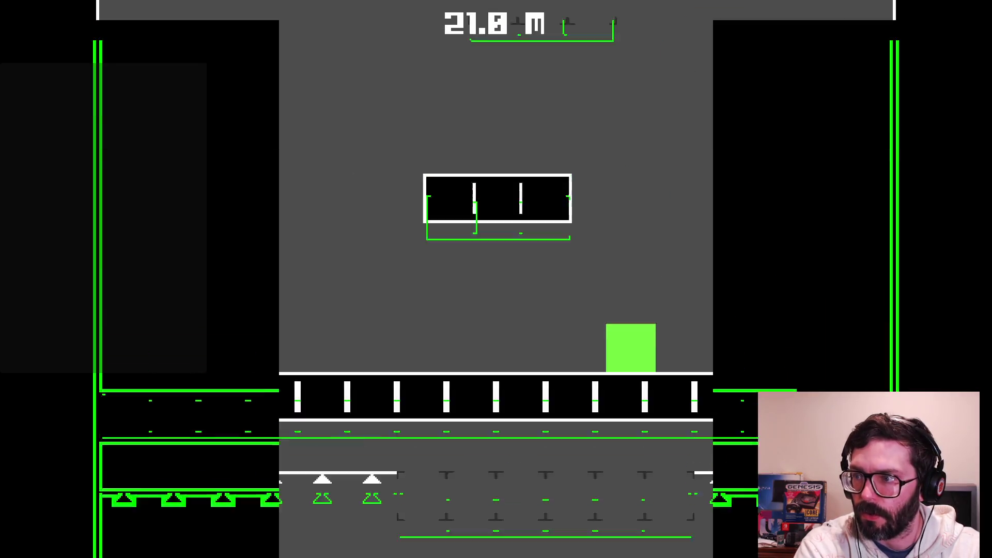
pyautogui.press('Up')
# - Jump past the spike row and keep climbing the upper platforms to 38.5 m
pyautogui.press('Left')
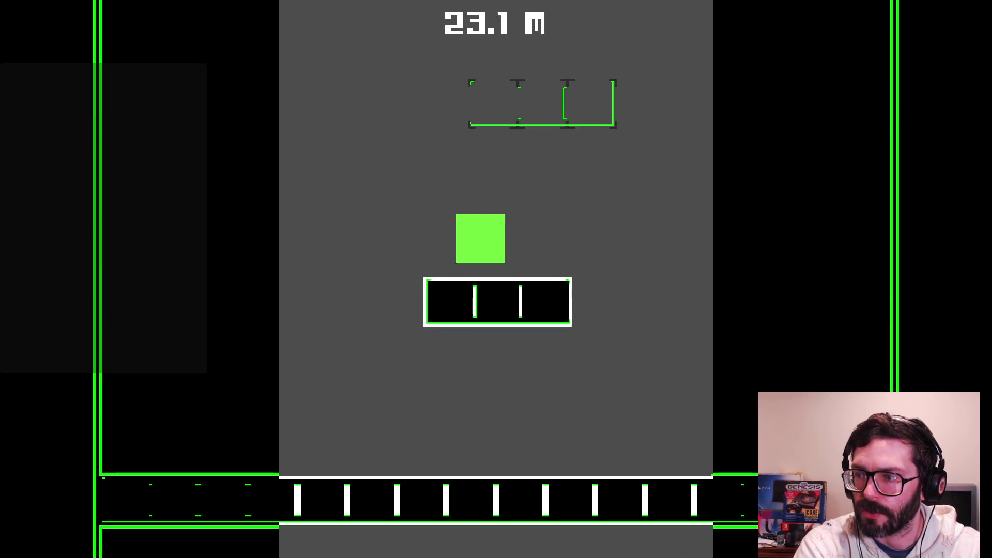
pyautogui.press('Up')
pyautogui.press('Right')
pyautogui.press('Up')
pyautogui.press('Right')
pyautogui.press('Up')
pyautogui.press('Left')
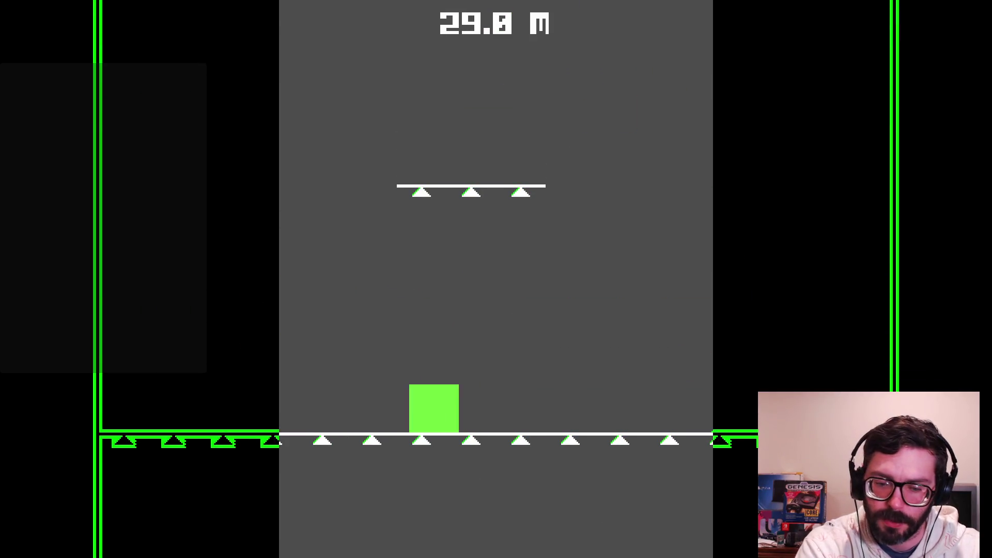
pyautogui.press('Right')
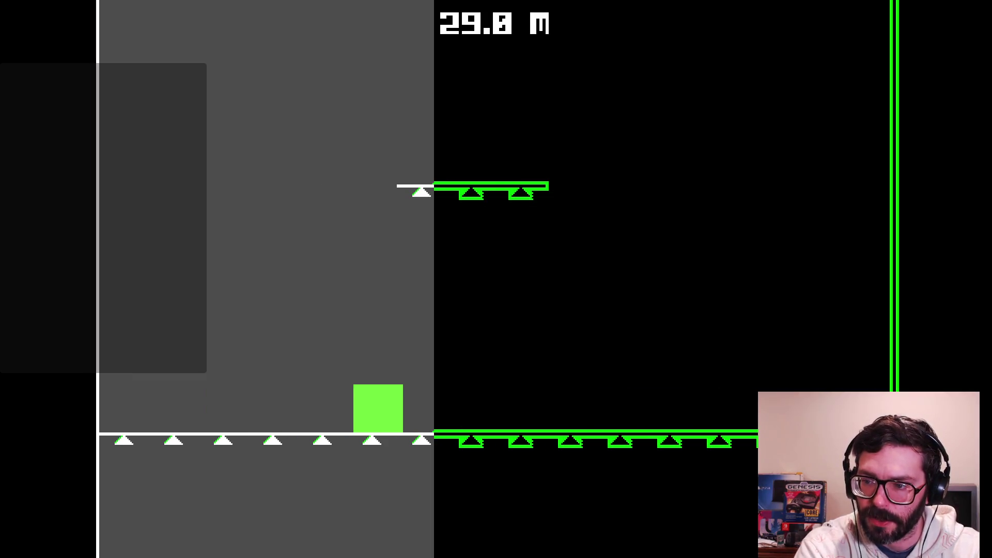
pyautogui.press('Up')
pyautogui.press('Right')
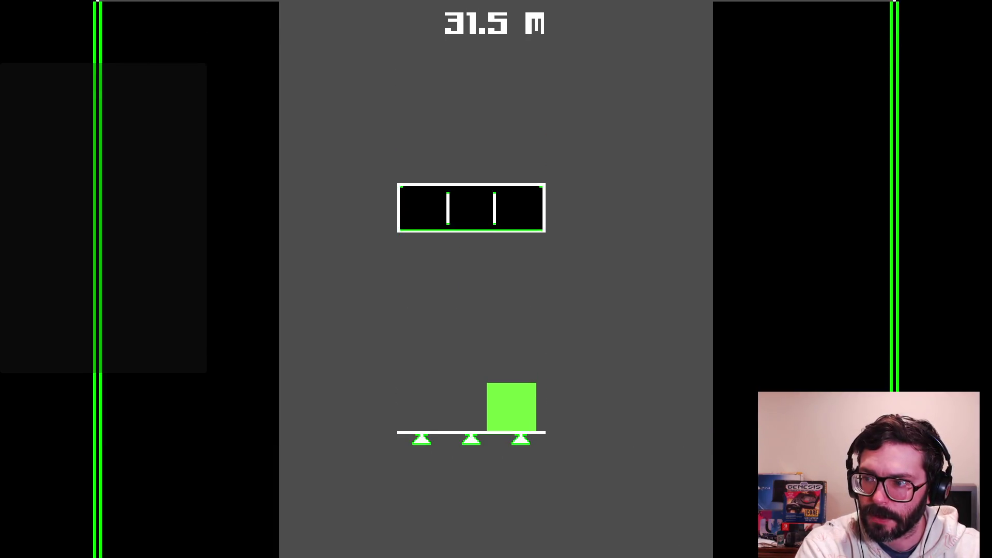
pyautogui.press('Up')
pyautogui.press('Right')
pyautogui.press('Left')
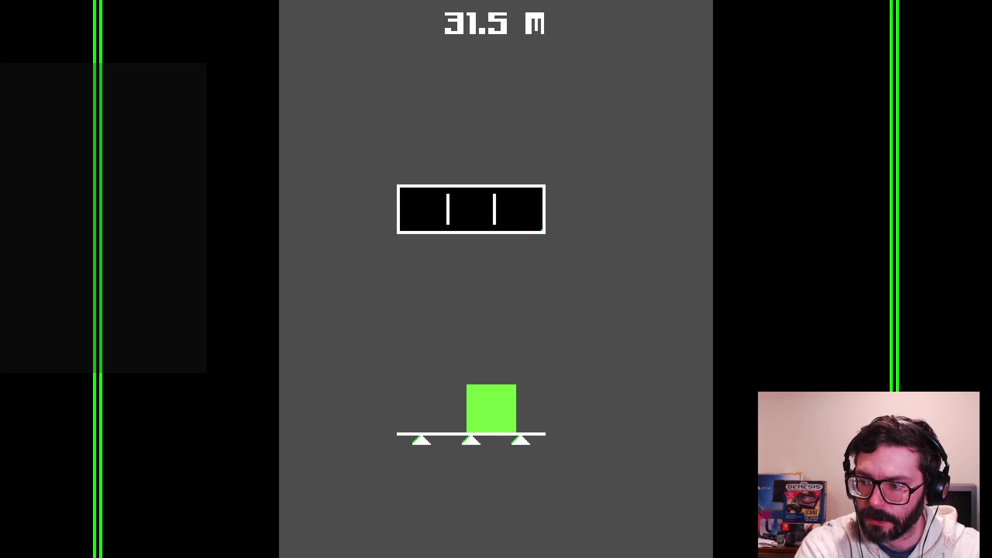
pyautogui.press('Right')
pyautogui.press('Up')
pyautogui.press('Right')
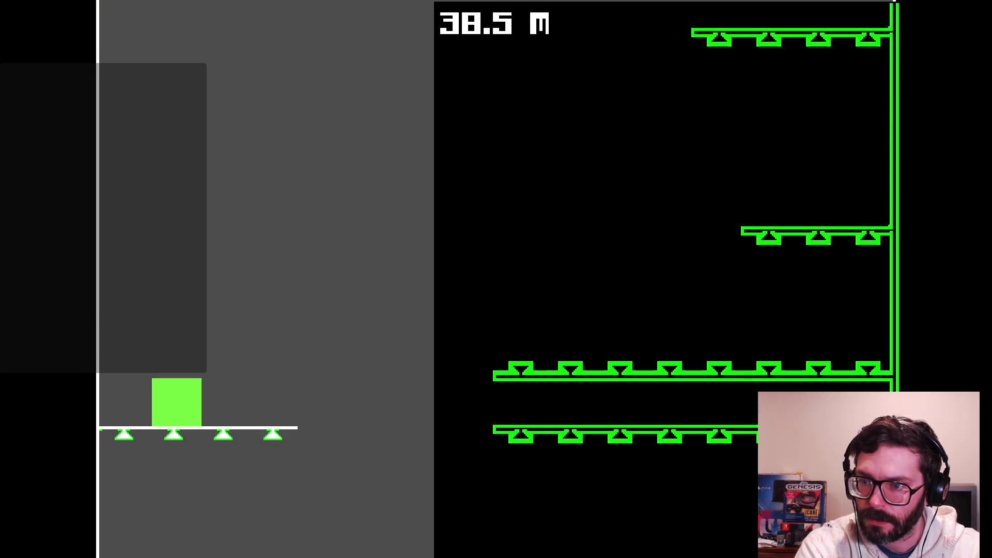
pyautogui.press('Right')
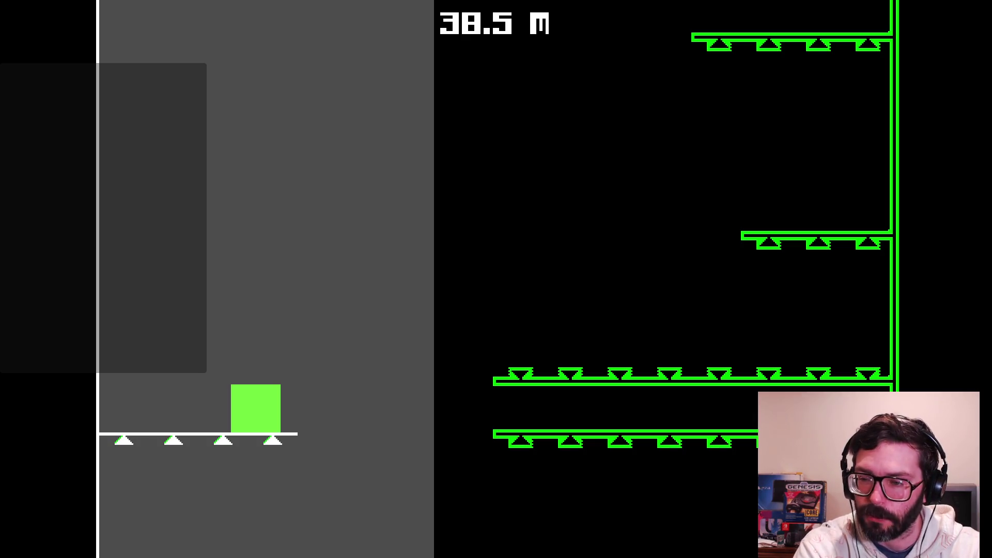
pyautogui.press('Up')
pyautogui.press('Right')
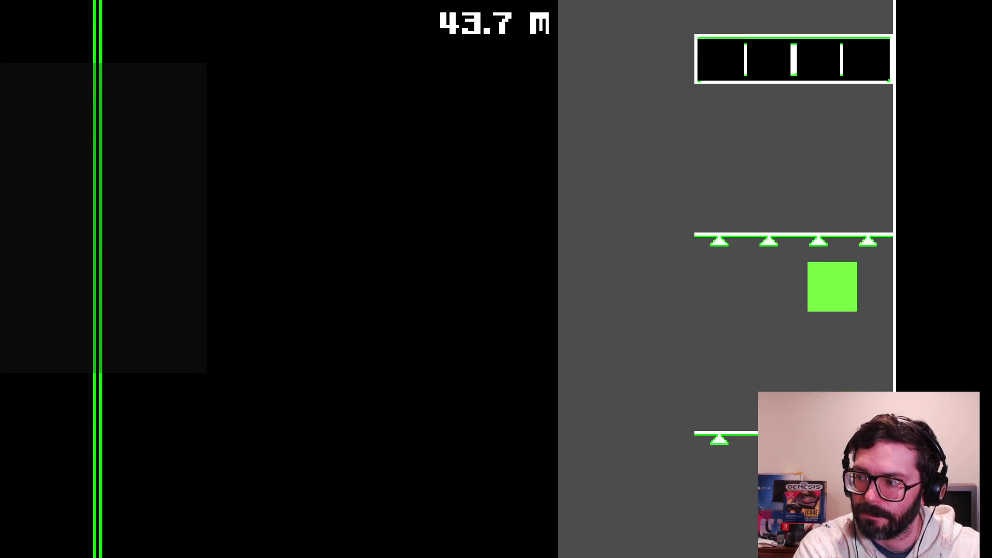
# - Jump up to 46.5 m and run the square back and forth across the platform
pyautogui.press('Left')
pyautogui.press('Up')
pyautogui.press('Right')
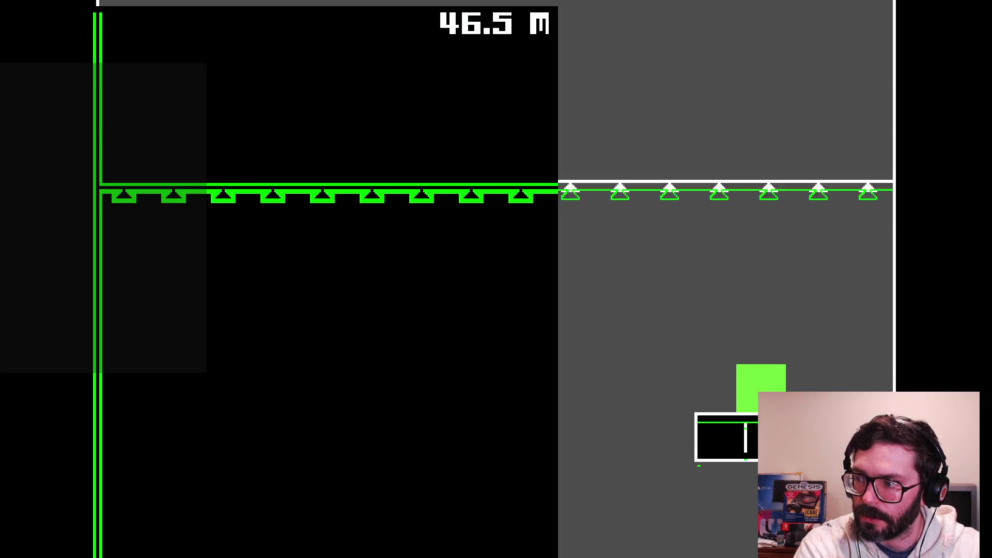
pyautogui.press('Up')
pyautogui.press('Left')
pyautogui.press('Right')
pyautogui.press('Left')
pyautogui.press('Right')
pyautogui.press('Left')
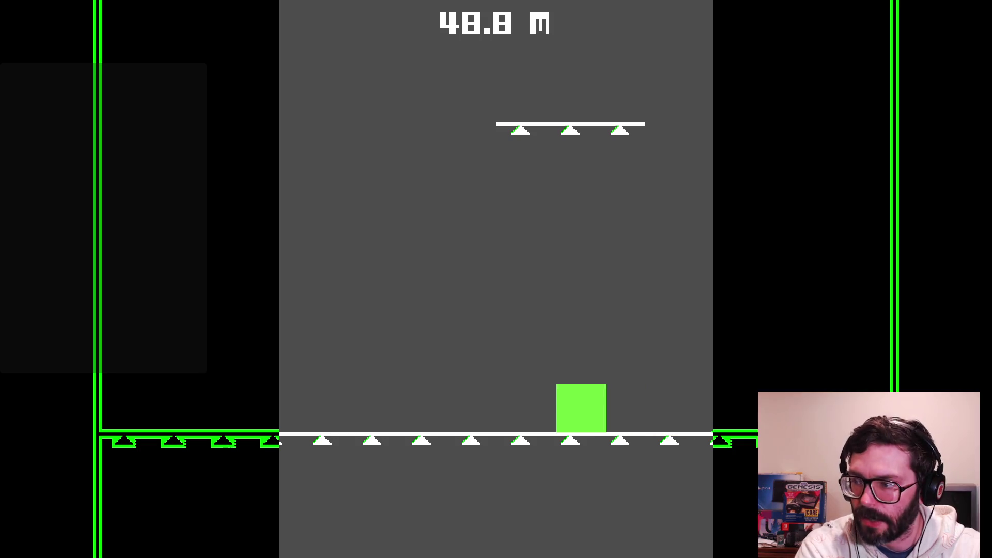
pyautogui.press('Right')
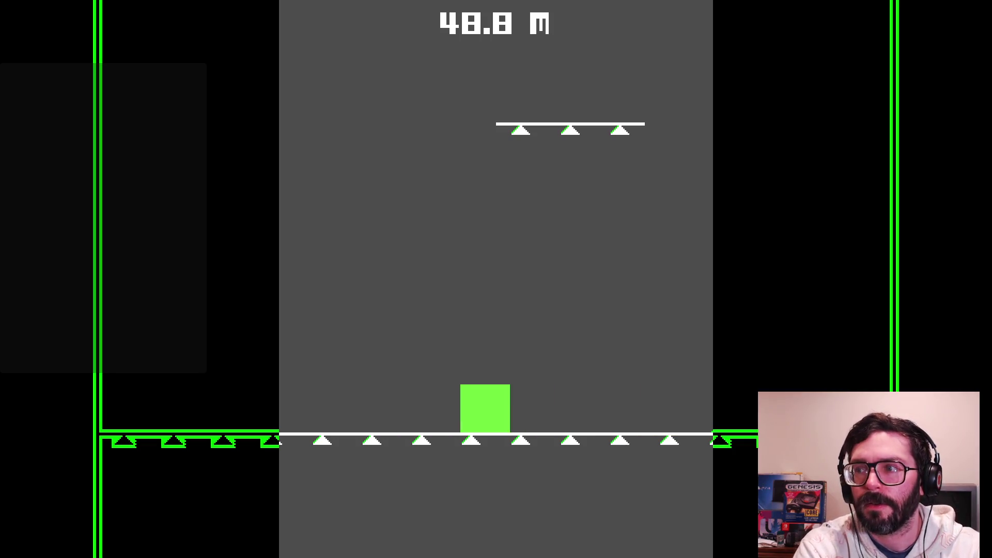
pyautogui.press('Left')
pyautogui.press('Right')
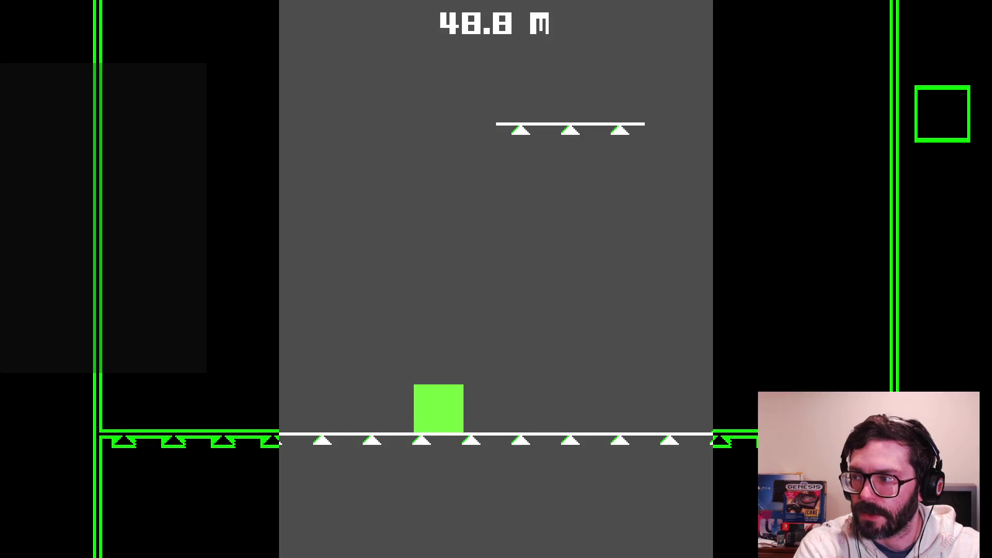
pyautogui.press('Left')
pyautogui.press('Right')
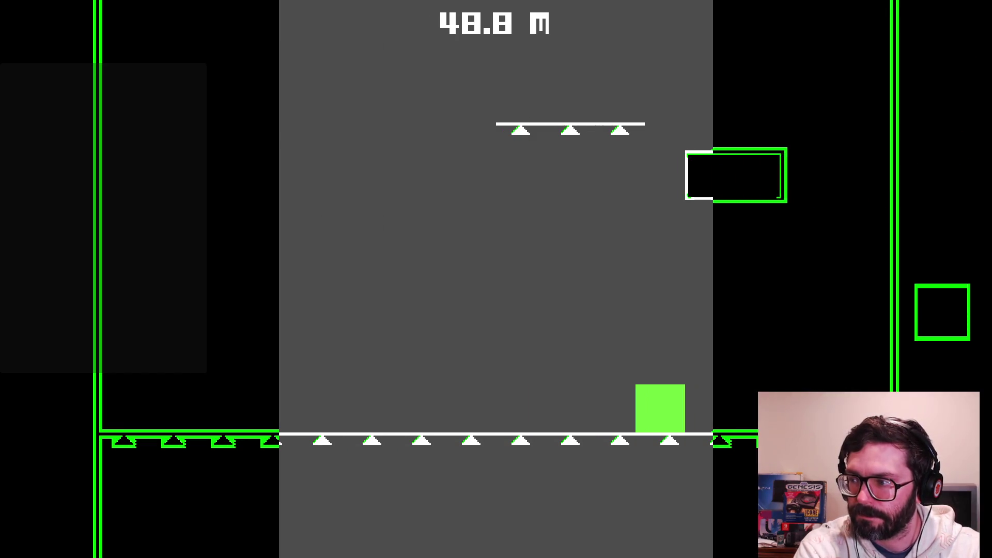
pyautogui.press('Left')
pyautogui.press('Right')
# - Jump between platforms onto the white platform, then reverse back onto the lower one
pyautogui.press('Up')
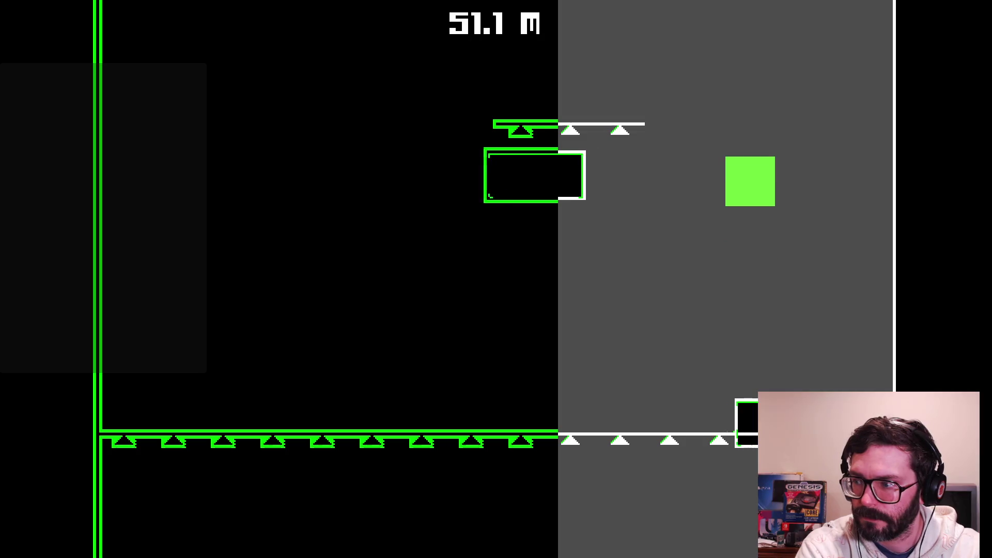
pyautogui.press('Left')
pyautogui.press('Up')
pyautogui.press('Up')
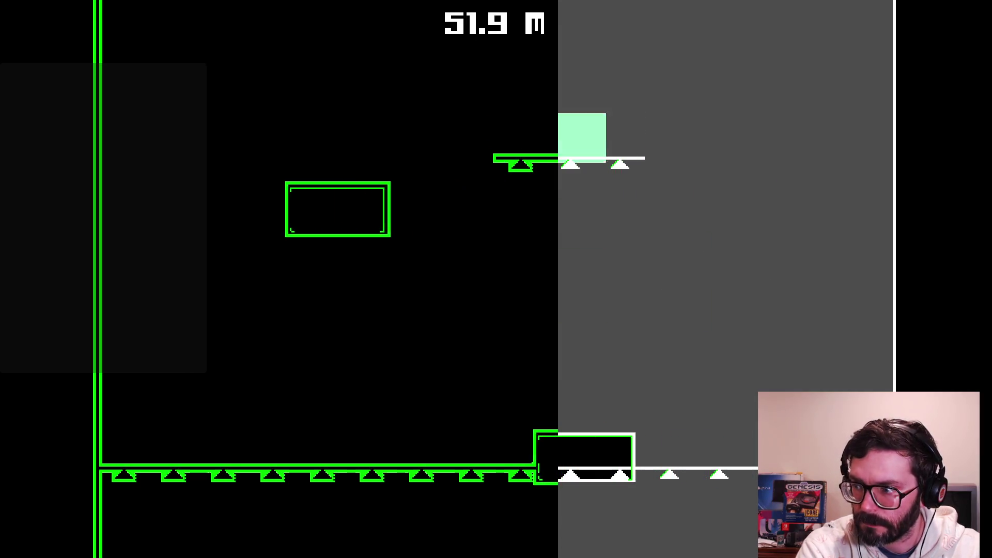
pyautogui.press('Left')
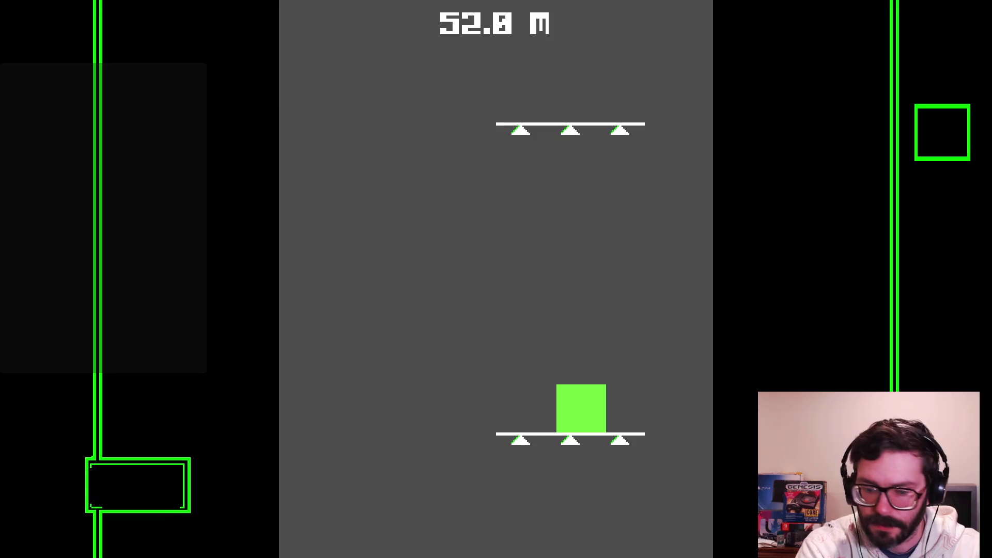
pyautogui.press('Right')
pyautogui.press('Up')
pyautogui.press('Up')
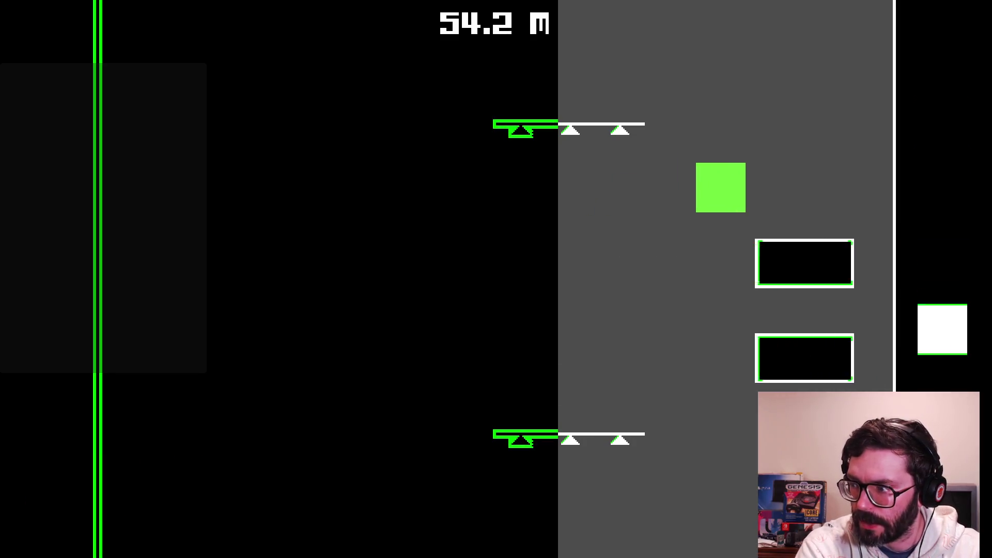
pyautogui.press('Left')
pyautogui.press('Up')
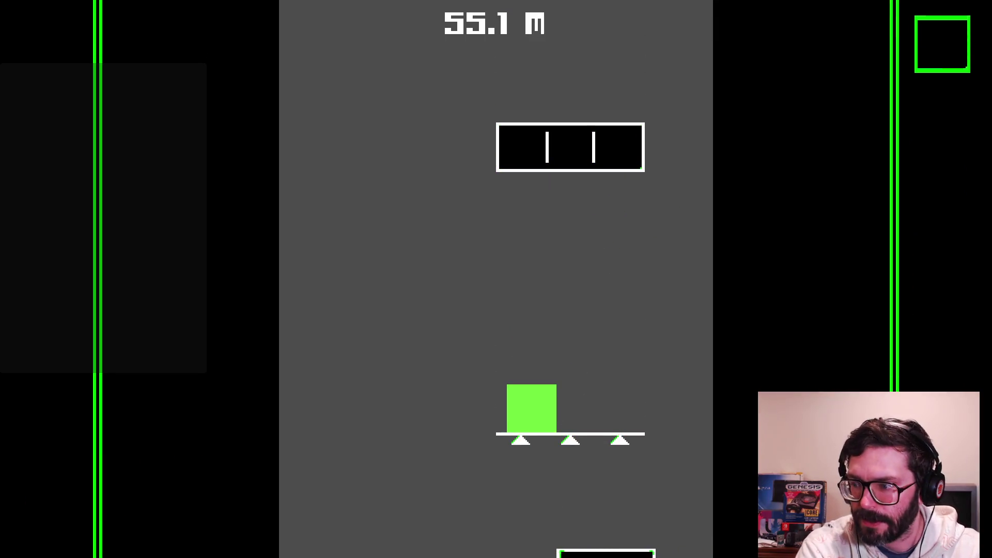
pyautogui.press('Right')
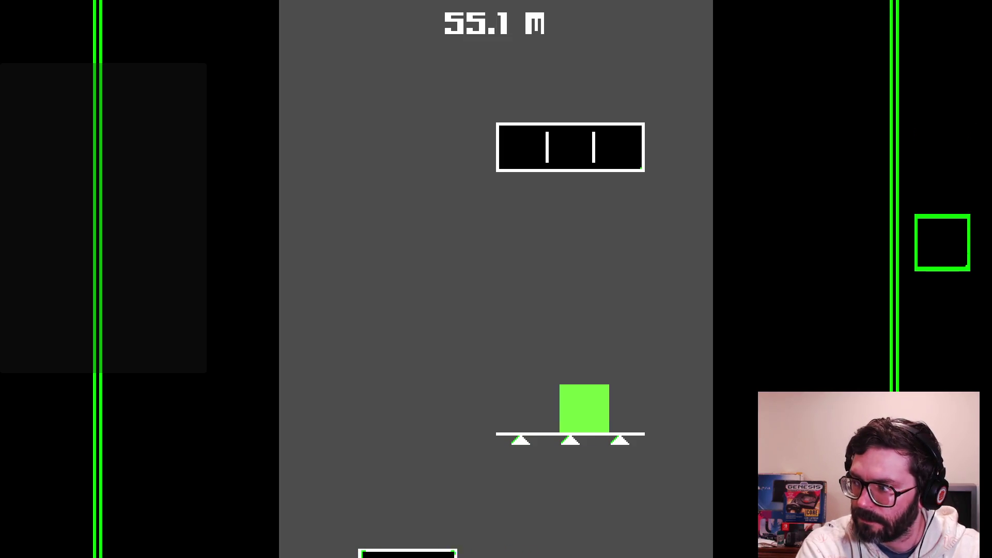
pyautogui.press('Right')
pyautogui.press('Up')
pyautogui.press('Left')
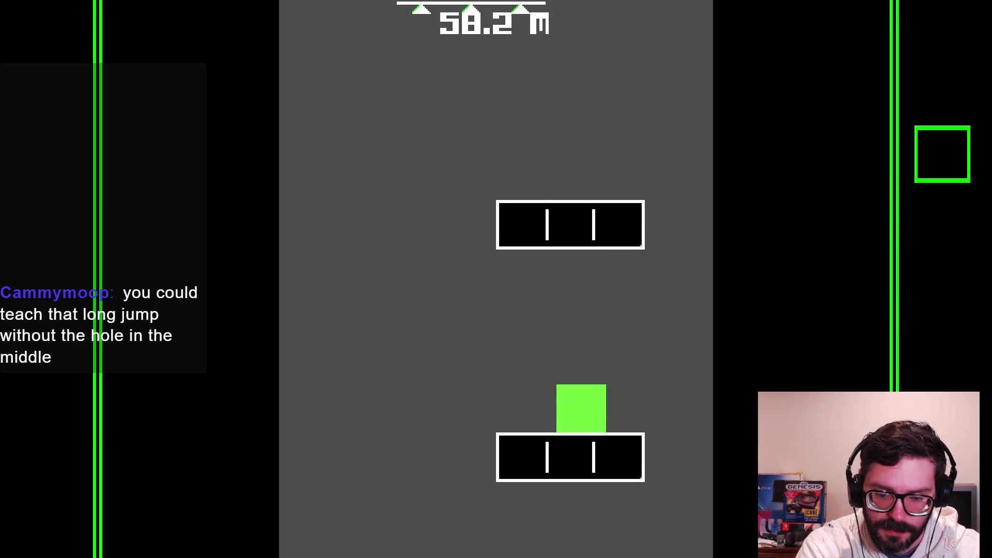
# - Keep jumping up-left from platform to platform into the next area
pyautogui.press('Right')
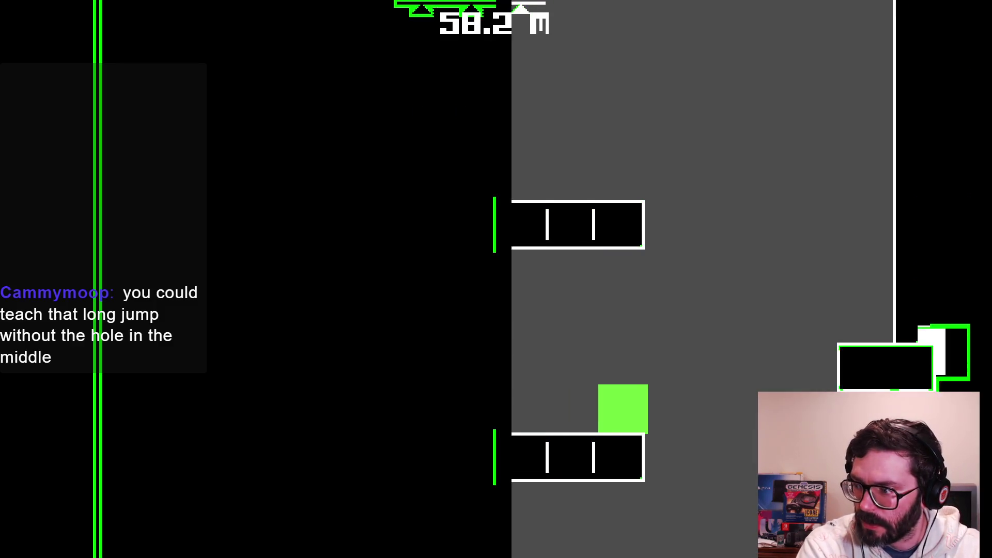
pyautogui.press('Up')
pyautogui.press('Left')
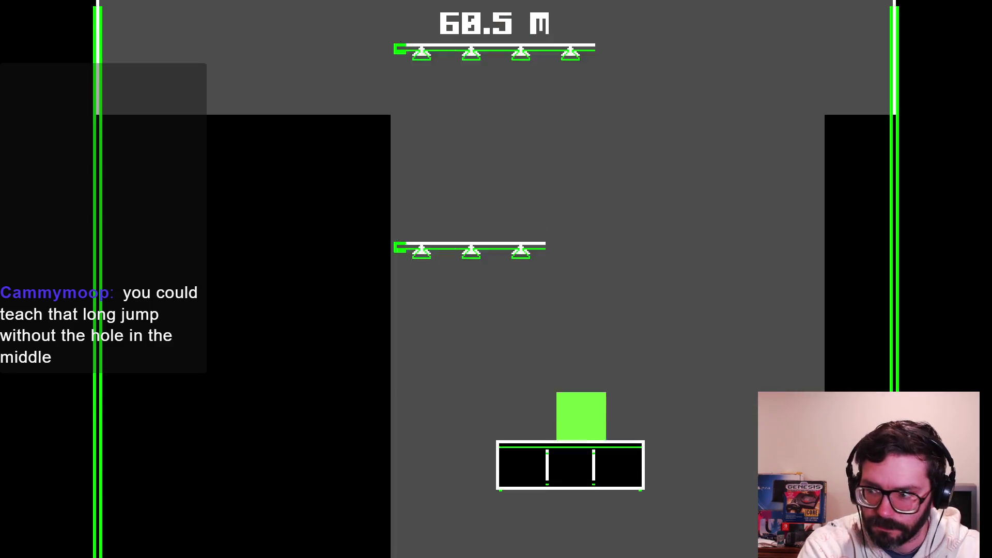
pyautogui.press('Up')
pyautogui.press('Left')
pyautogui.press('Up')
pyautogui.press('Left')
pyautogui.press('Right')
pyautogui.press('Up')
pyautogui.press('Left')
pyautogui.press('Right')
pyautogui.press('Right')
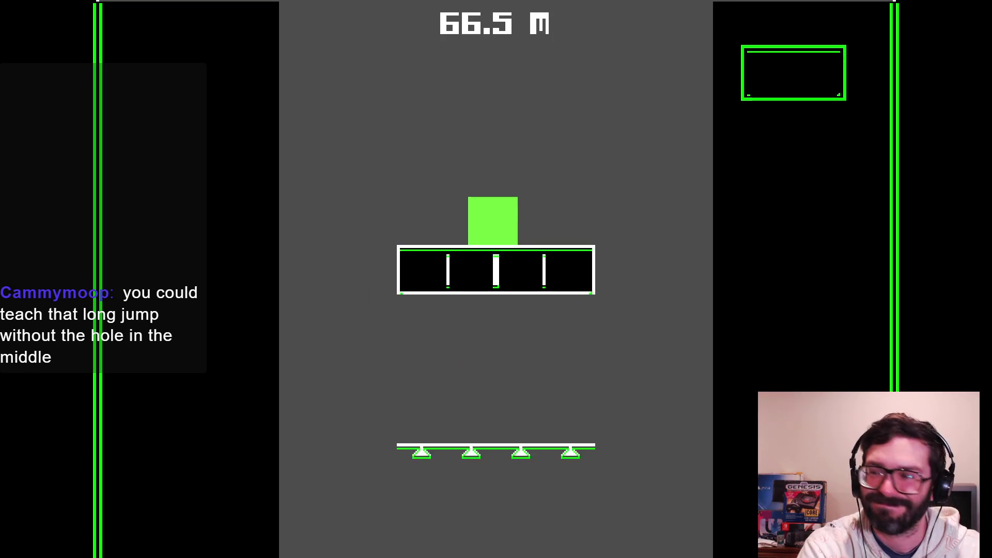
pyautogui.press('Up')
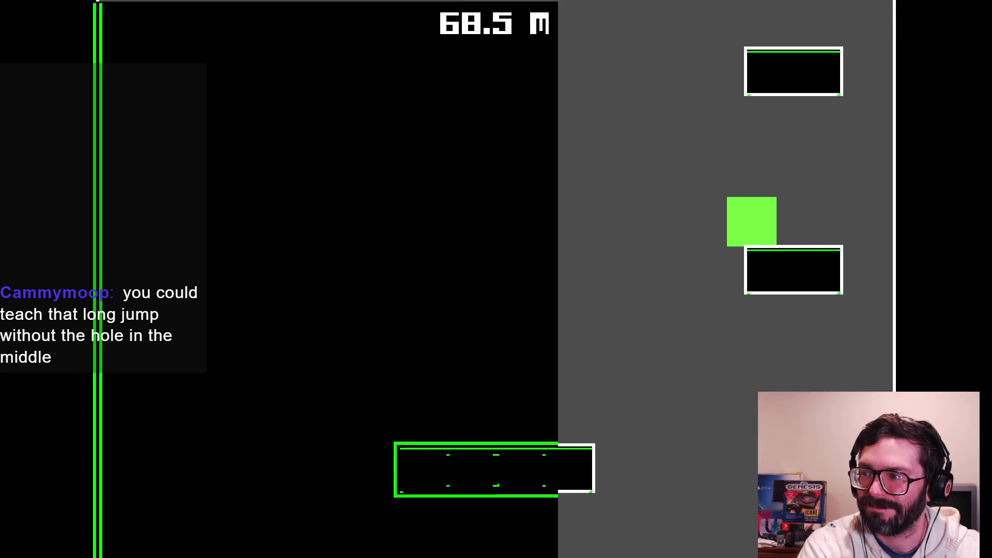
pyautogui.press('Up')
pyautogui.press('Left')
pyautogui.press('Right')
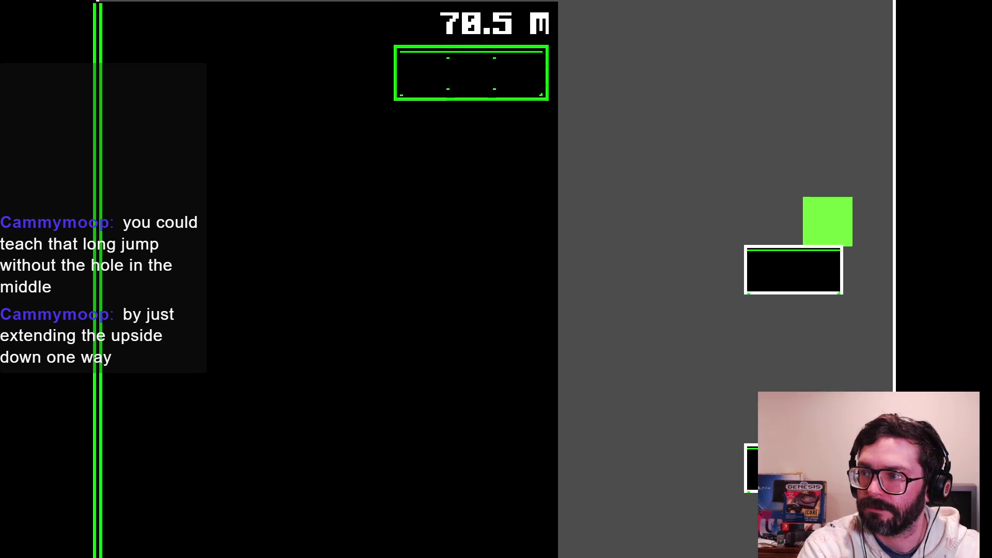
# - Reach the higher centre platforms near 76 m, fall off to the death screen, and stop the game with F8
pyautogui.press('Up')
pyautogui.press('Left')
pyautogui.press('Left')
pyautogui.press('Up')
pyautogui.press('Right')
pyautogui.press('Up')
pyautogui.press('Left')
pyautogui.press('Right')
pyautogui.press('Left')
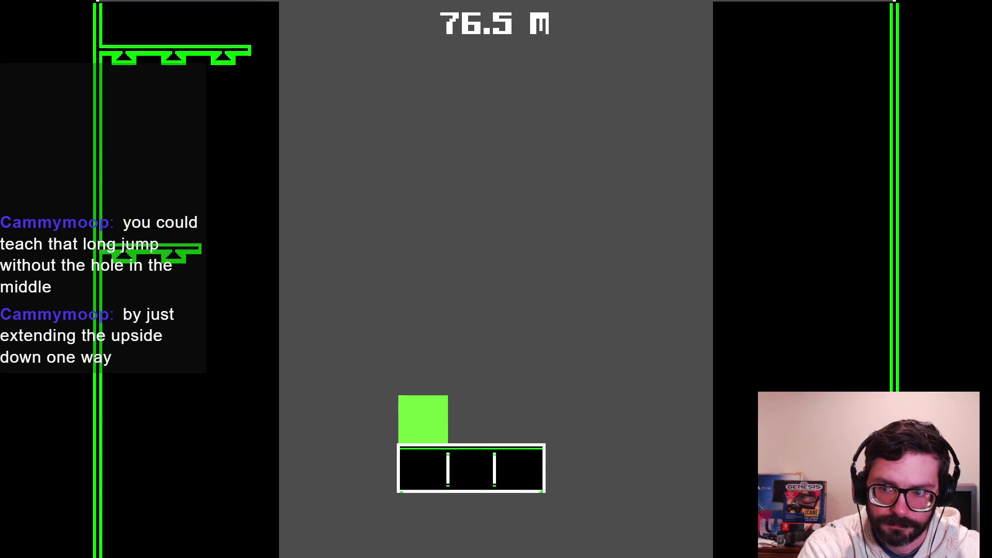
pyautogui.press('Left')
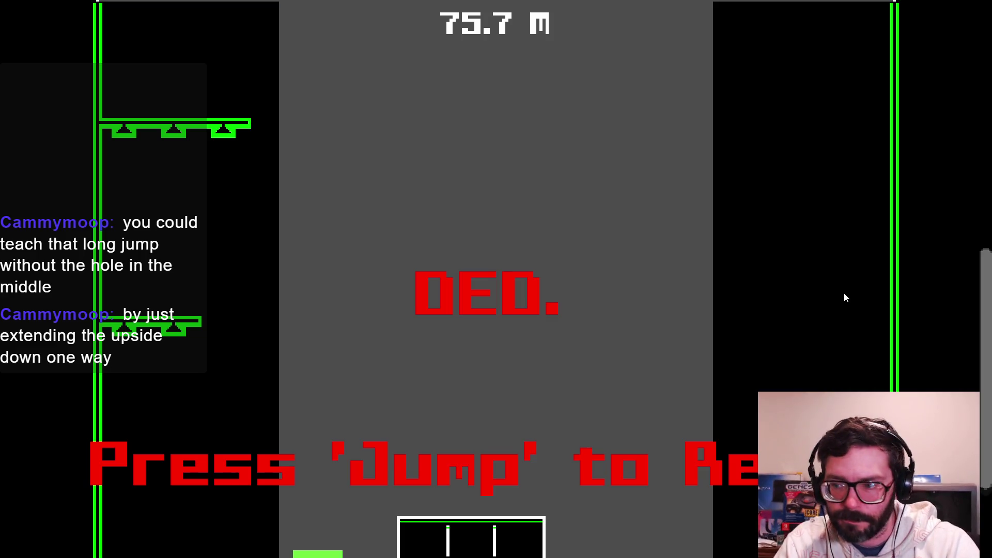
pyautogui.press('F8')
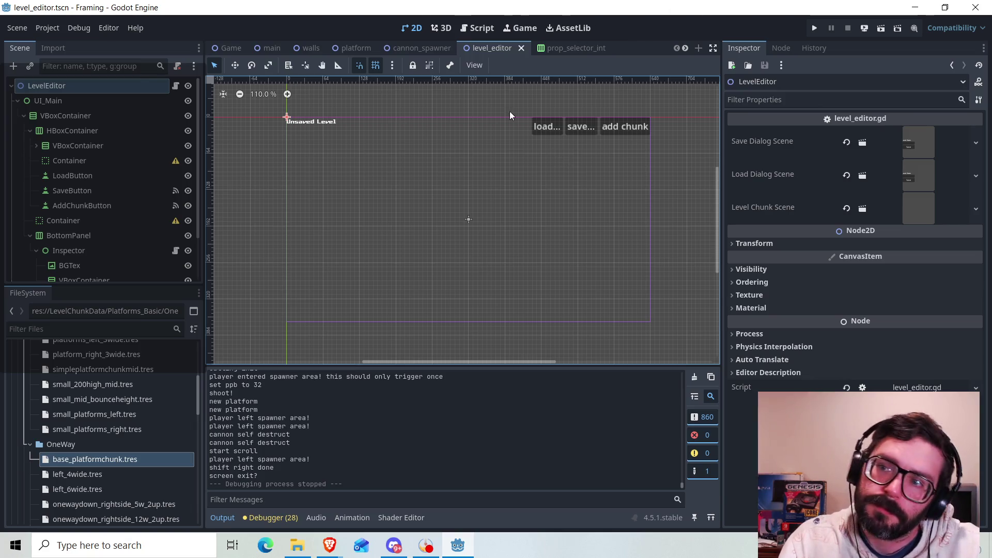
# - Bring the Godot editor back with level_editor.tscn open as an Unsaved Level on the 2D canvas
pyautogui.moveTo(569, 50)
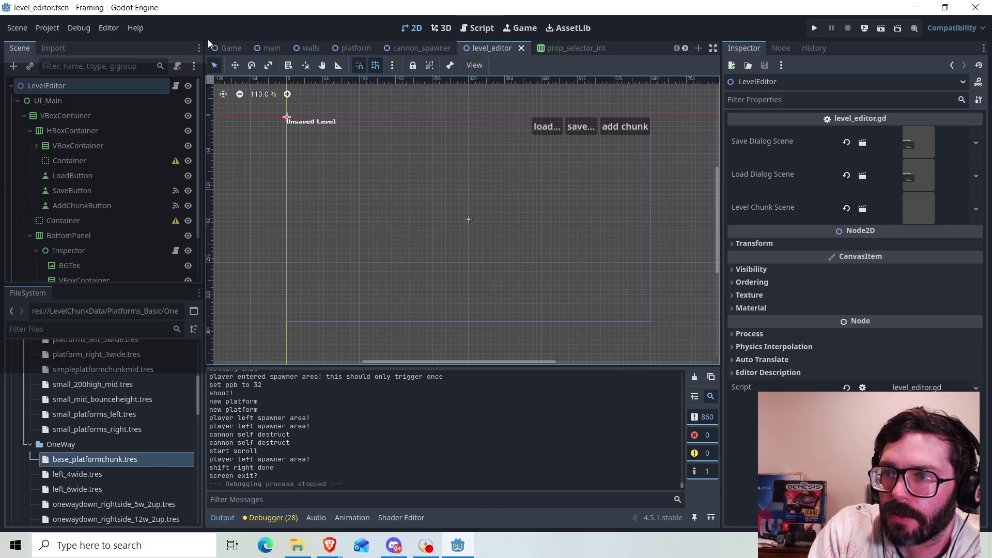
# - Switch to the Game scene and save it, then go to the Script workspace
pyautogui.click(232, 49)
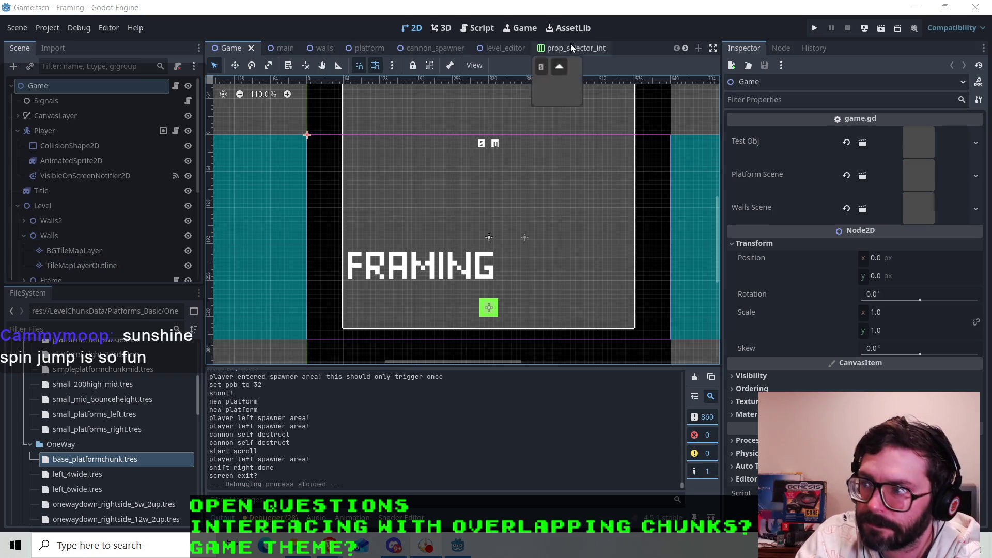
pyautogui.hotkey('ctrl', 's')
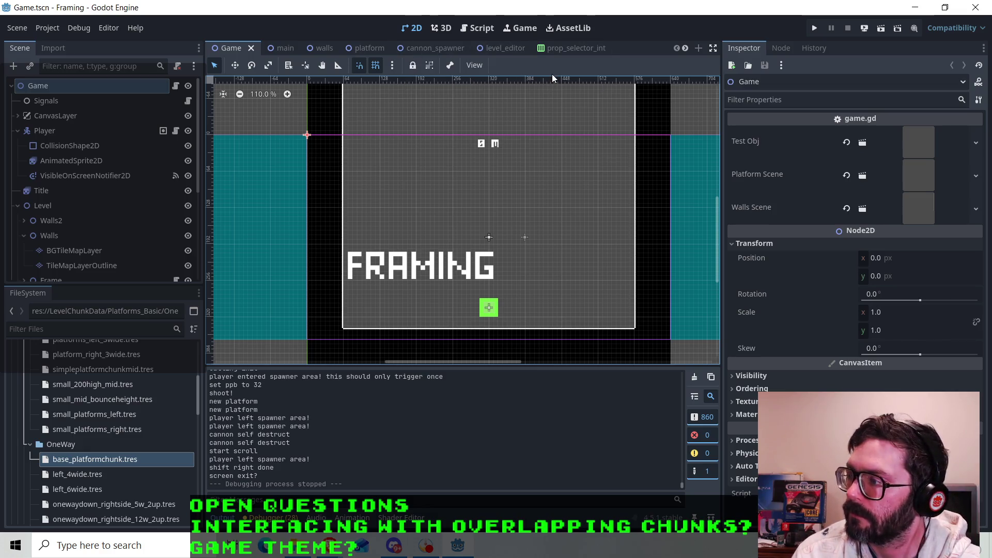
pyautogui.click(473, 30)
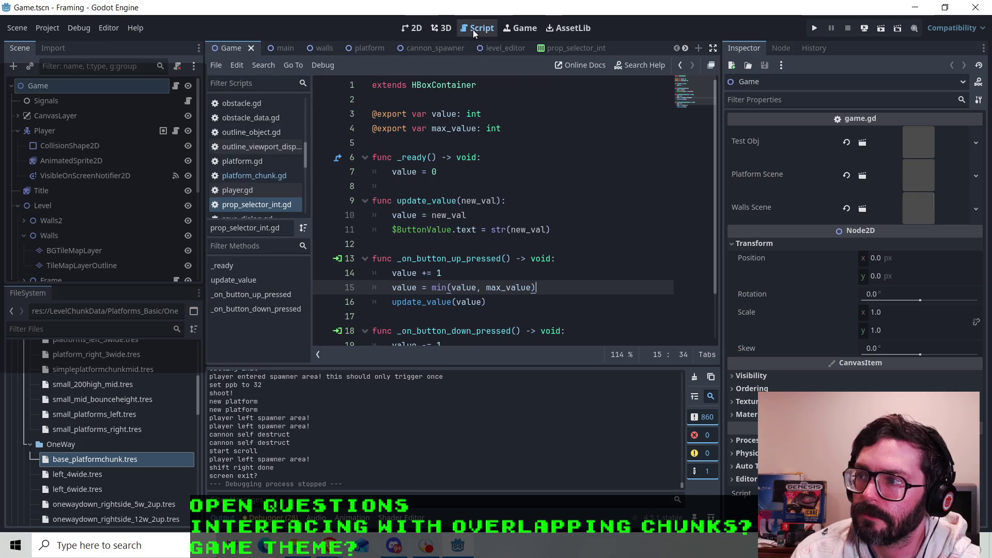
# - Widen the open-scripts list, narrow the Scene/FileSystem docks, and select player.gd
pyautogui.scroll(-2, 284, 162)
pyautogui.scroll(2, 291, 155)
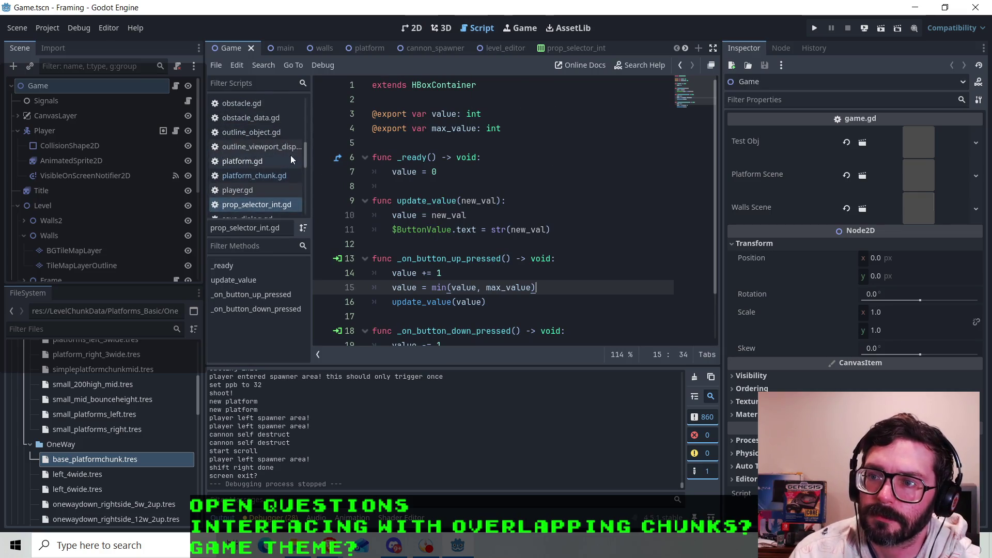
pyautogui.moveTo(309, 177); pyautogui.dragTo(339, 178)
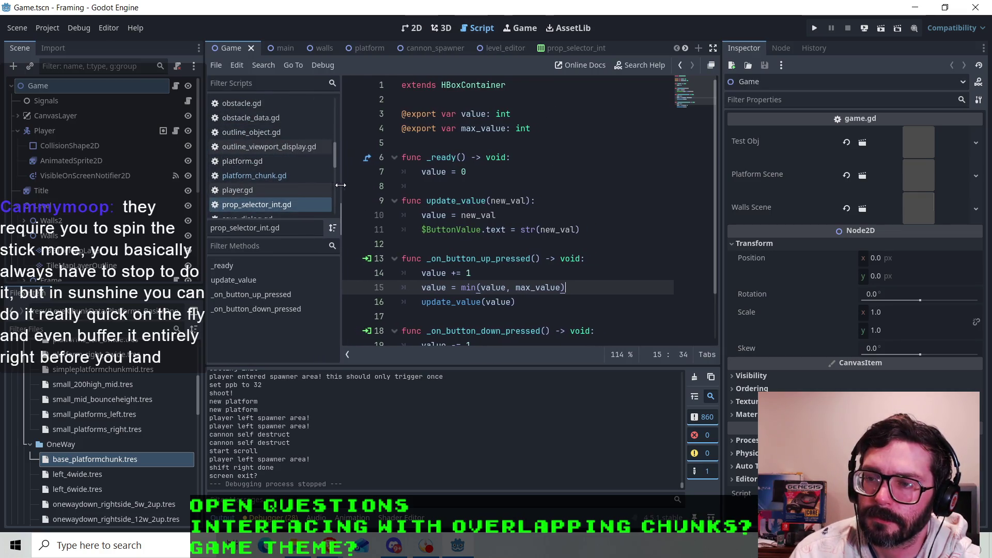
pyautogui.moveTo(200, 188); pyautogui.dragTo(170, 194)
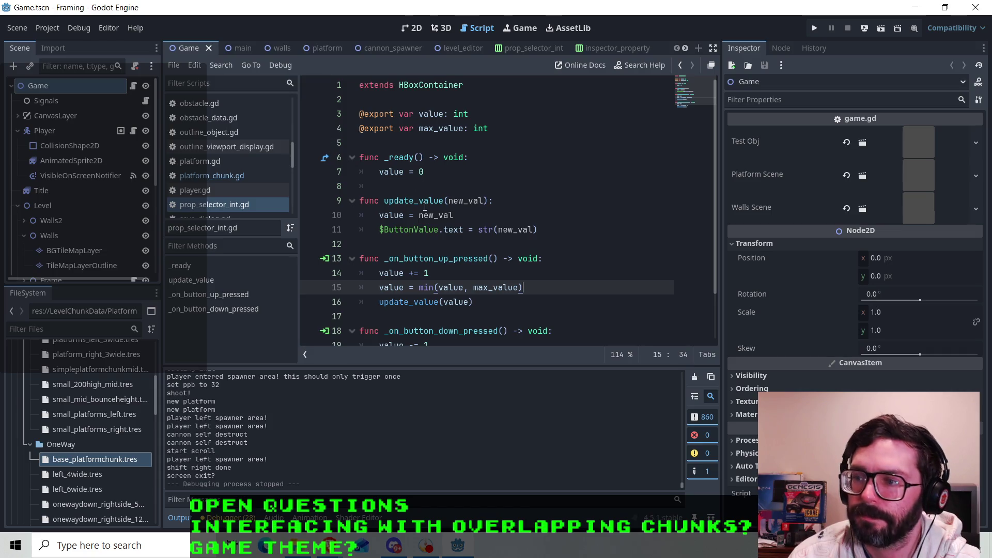
pyautogui.scroll(5, 231, 197)
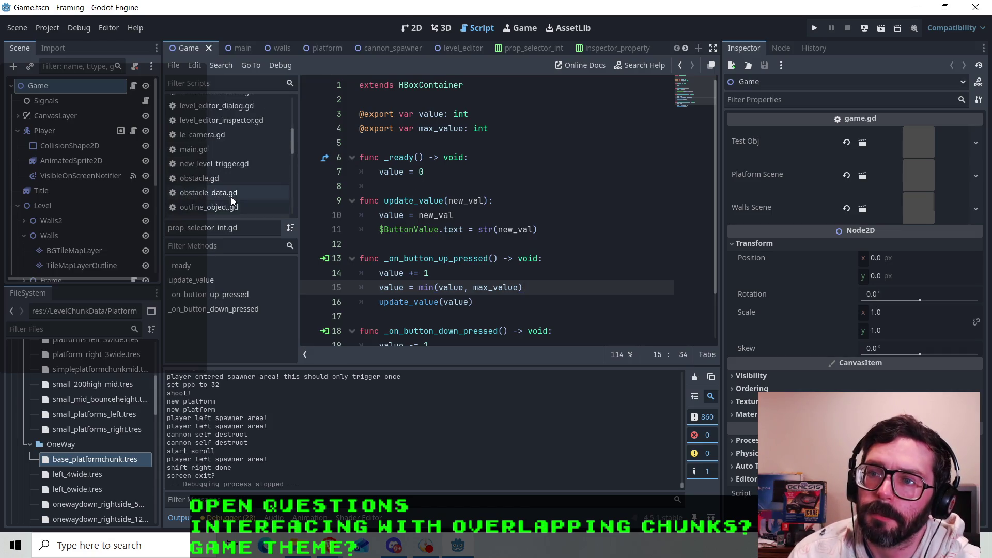
pyautogui.scroll(-5, 233, 197)
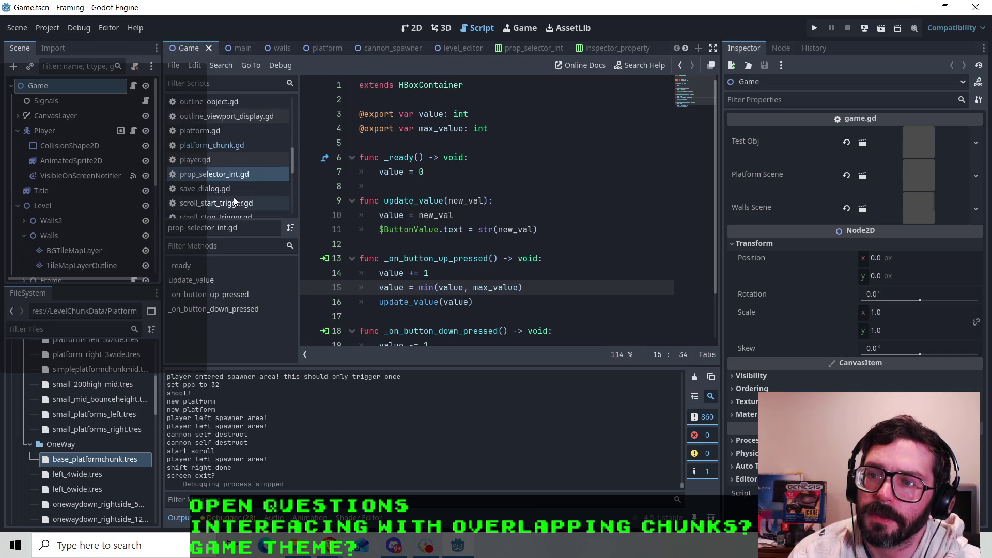
pyautogui.click(212, 160)
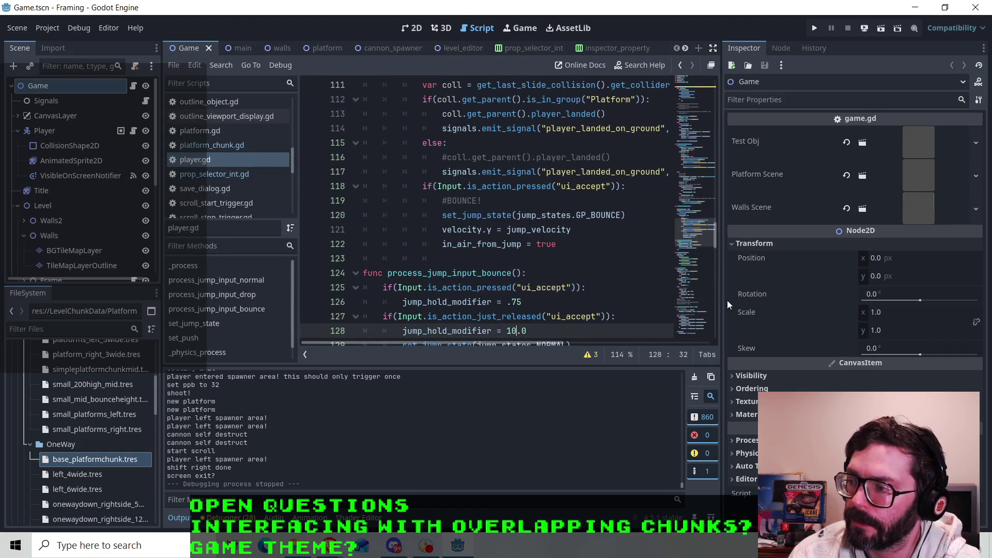
# - Drag the Inspector splitter right to widen player.gd's code area
pyautogui.moveTo(723, 305); pyautogui.dragTo(860, 294)
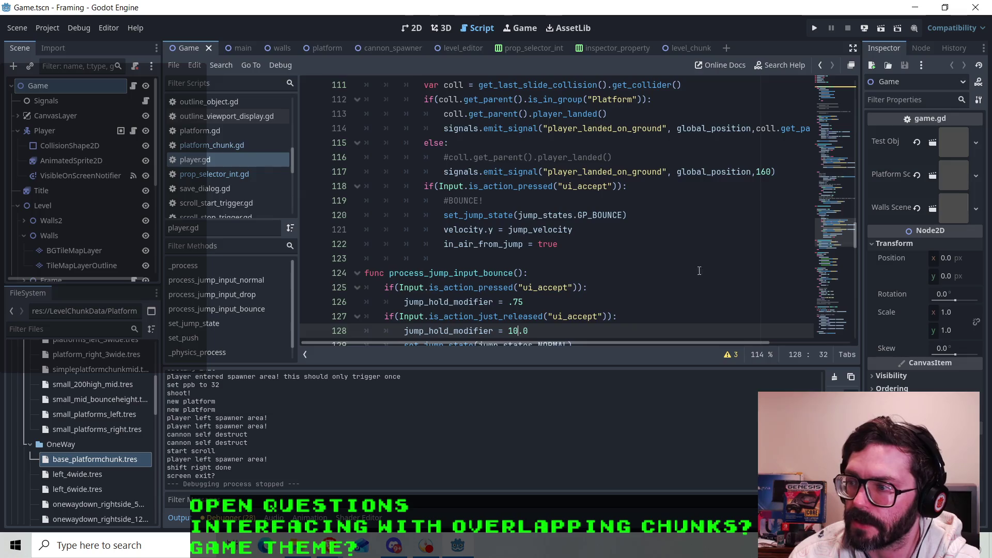
pyautogui.scroll(3, 568, 232)
pyautogui.scroll(-1, 569, 233)
pyautogui.click(586, 288)
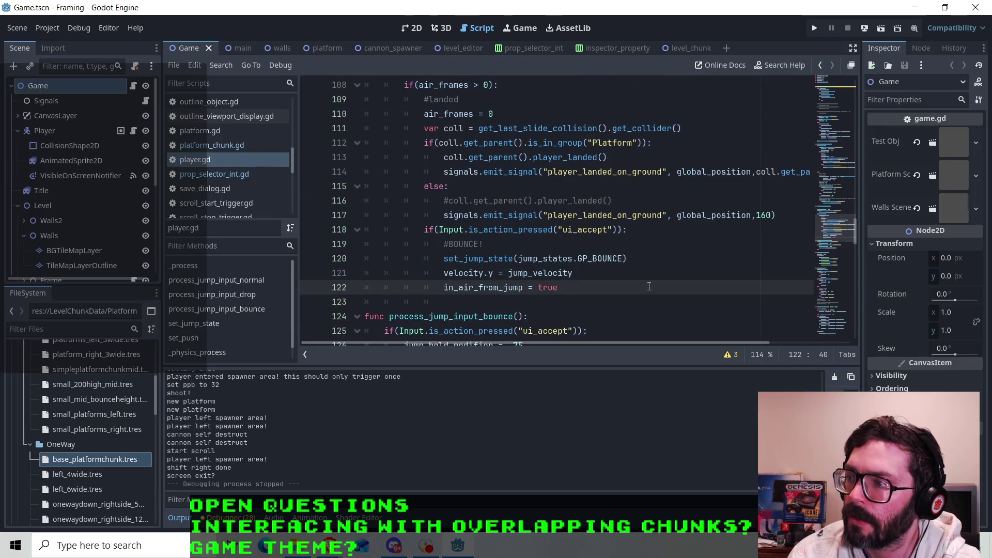
pyautogui.scroll(4, 650, 286)
pyautogui.scroll(20, 569, 266)
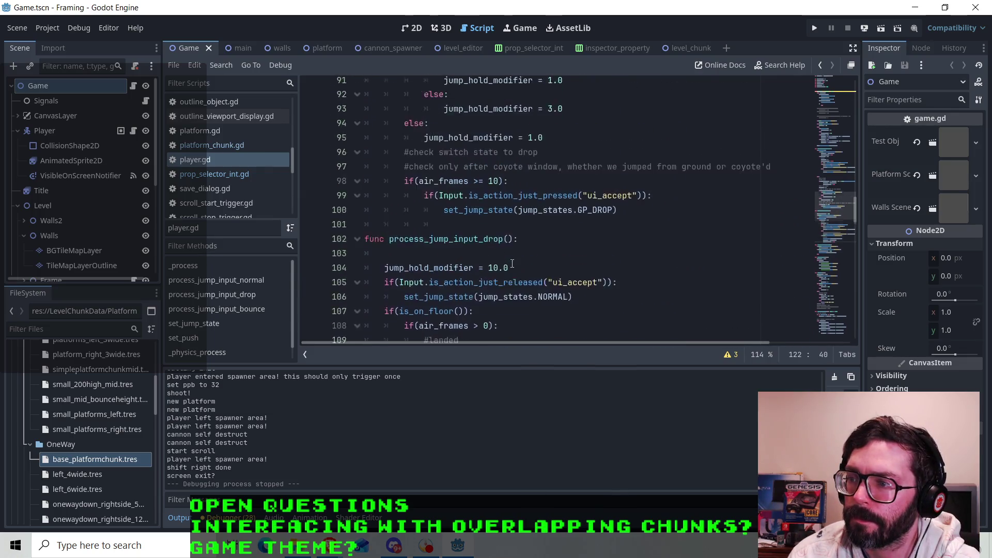
pyautogui.scroll(-4, 523, 256)
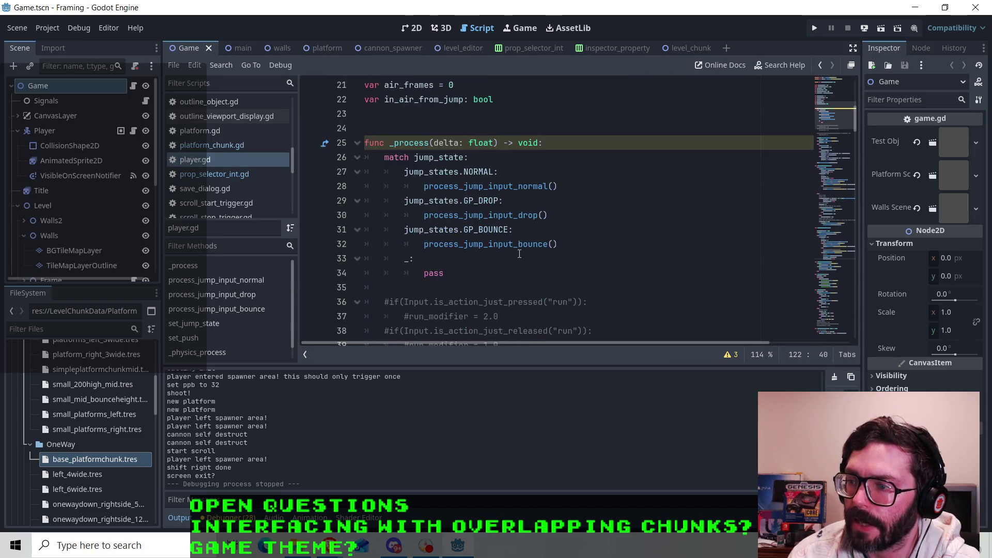
# - Insert a blank line, one indent level shallower, after process_jump_input_drop() in the _process match
pyautogui.click(509, 201)
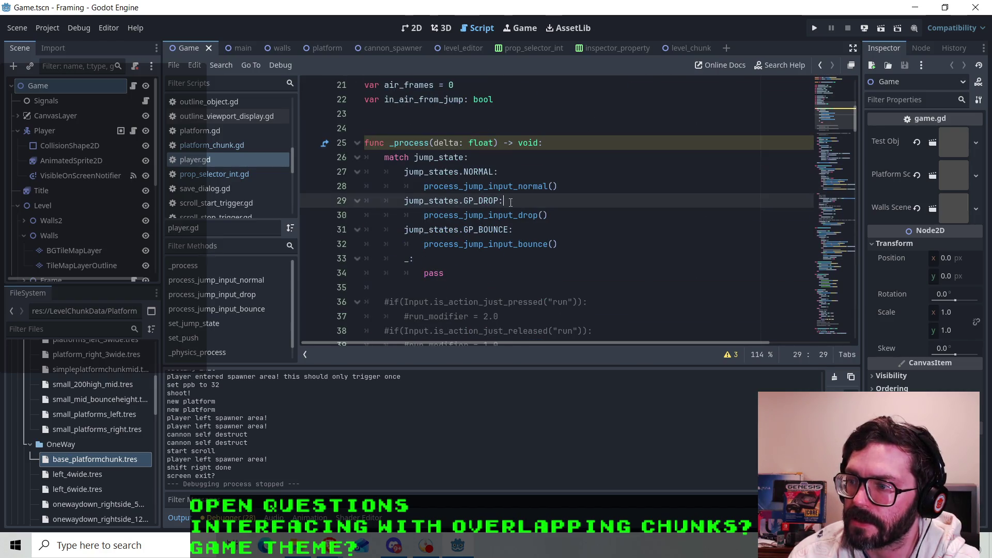
pyautogui.click(542, 216)
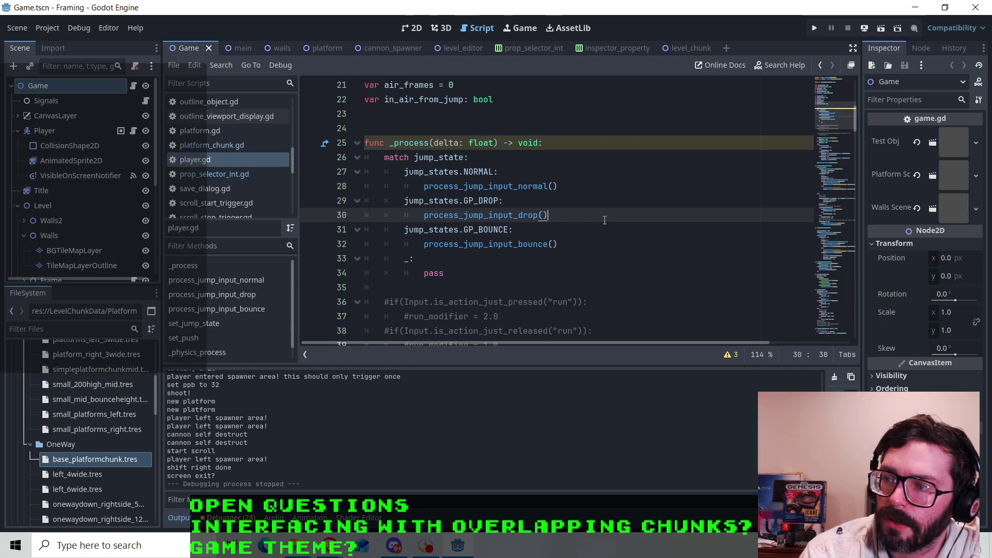
pyautogui.press('Return')
pyautogui.press('BackSpace')
pyautogui.write('jump')
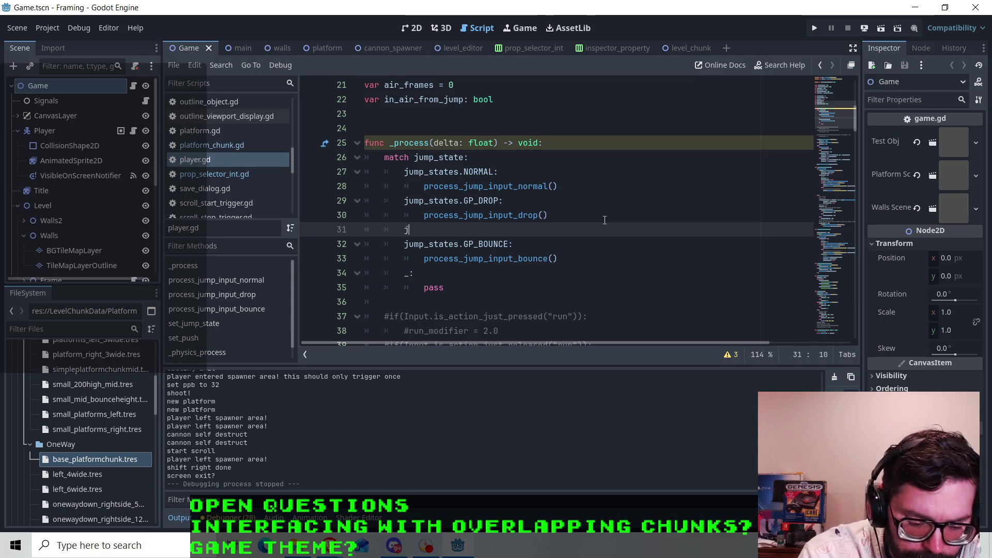
pyautogui.press('BackSpace')
pyautogui.press('BackSpace')
pyautogui.press('BackSpace')
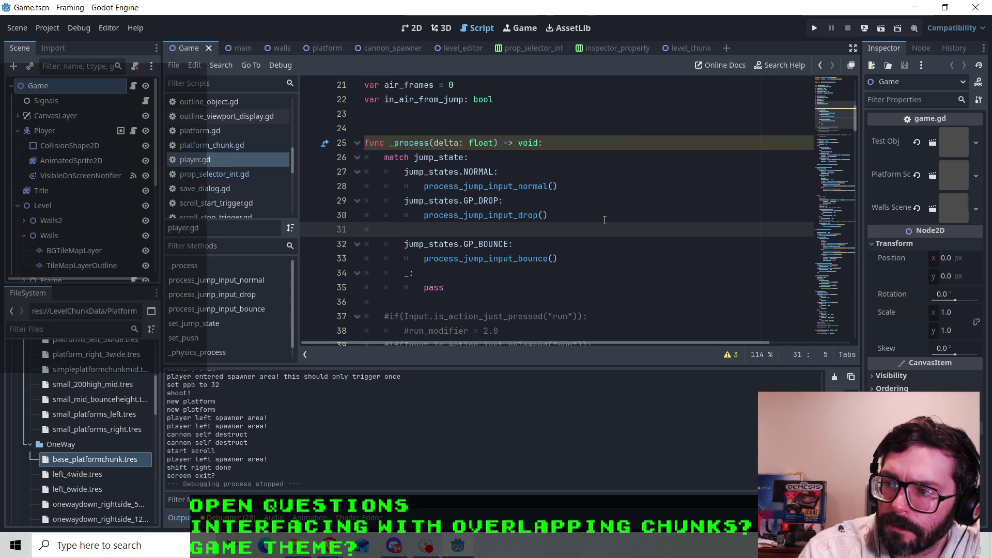
pyautogui.scroll(7, 605, 221)
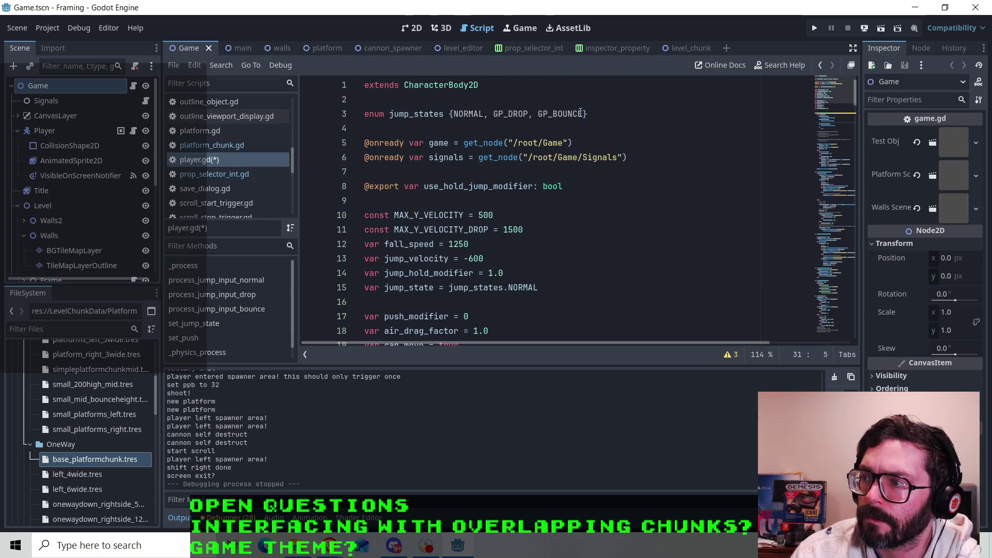
# - Add GP_DROP_GROUNDED before GP_BOUNCE in jump_states, then delete 'DROP_' to leave GP_GROUNDED
pyautogui.click(540, 113)
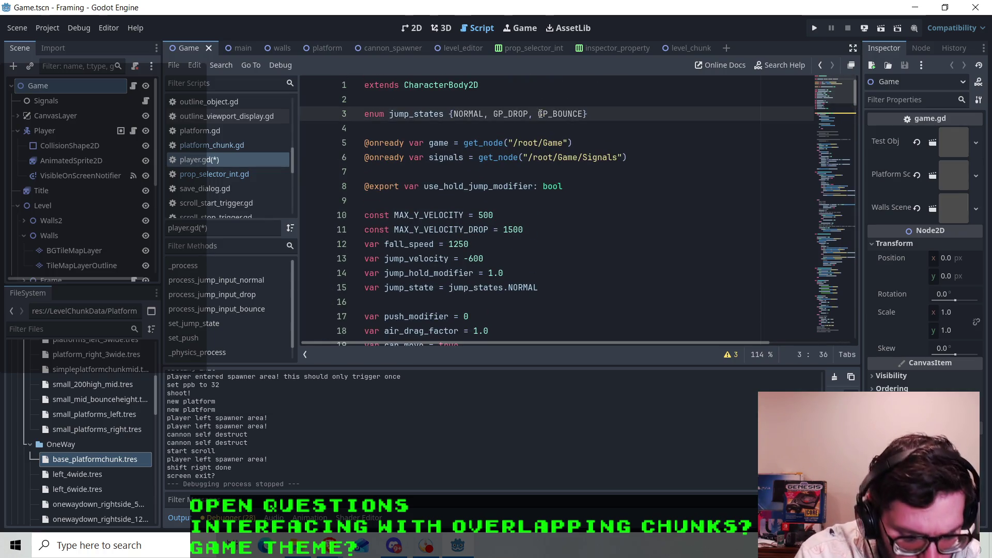
pyautogui.write('GP')
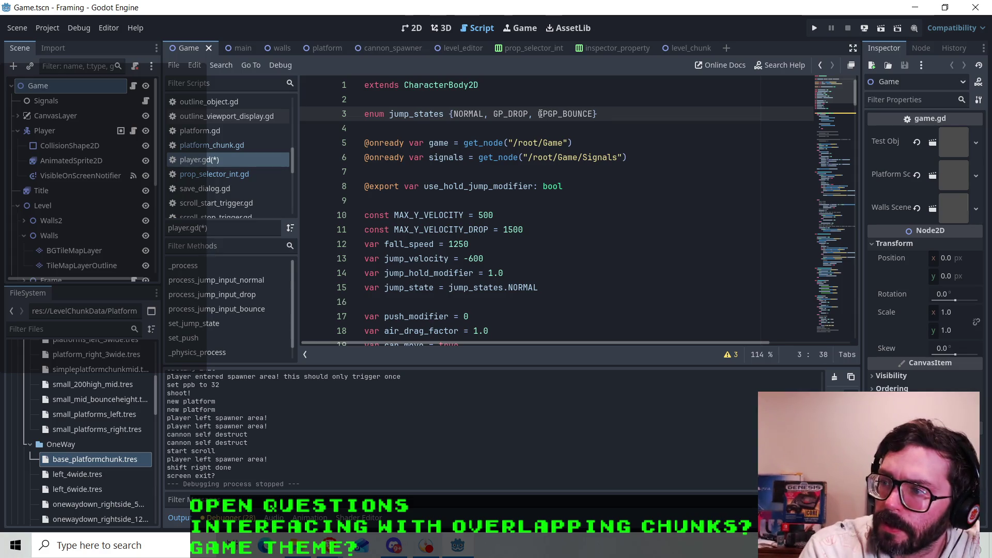
pyautogui.write('_')
pyautogui.write('DROP_GROU')
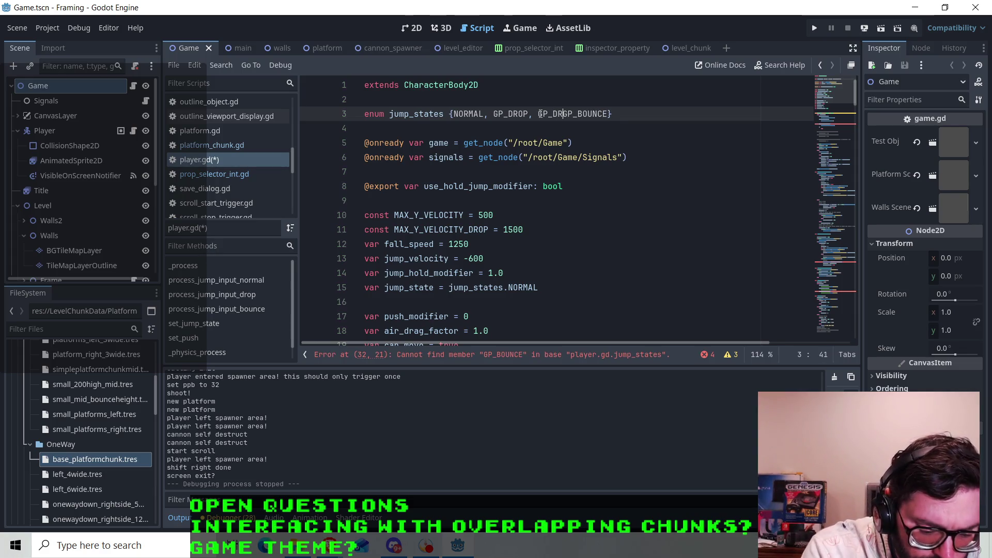
pyautogui.write('NDED')
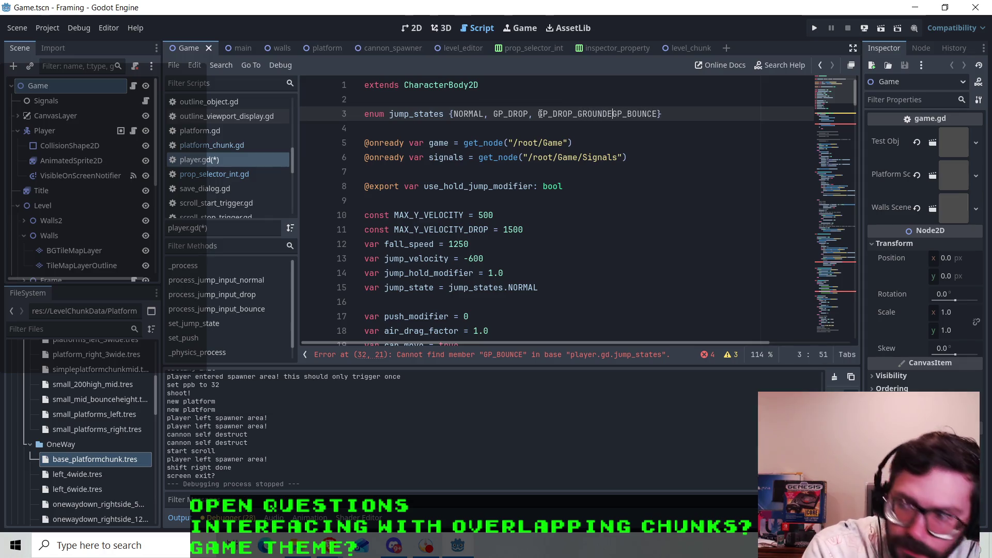
pyautogui.write(',')
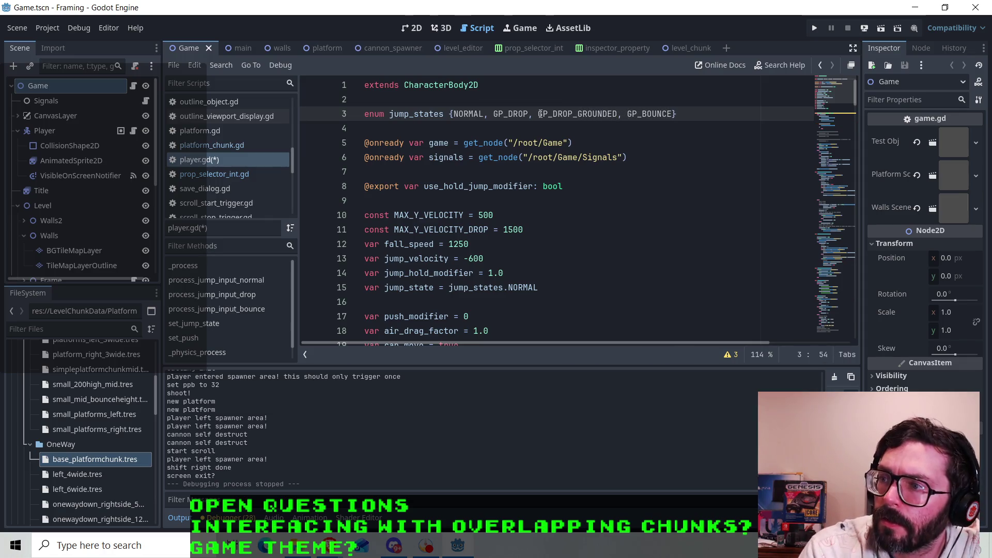
pyautogui.moveTo(573, 114); pyautogui.dragTo(552, 113)
pyautogui.press('BackSpace')
pyautogui.press('BackSpace')
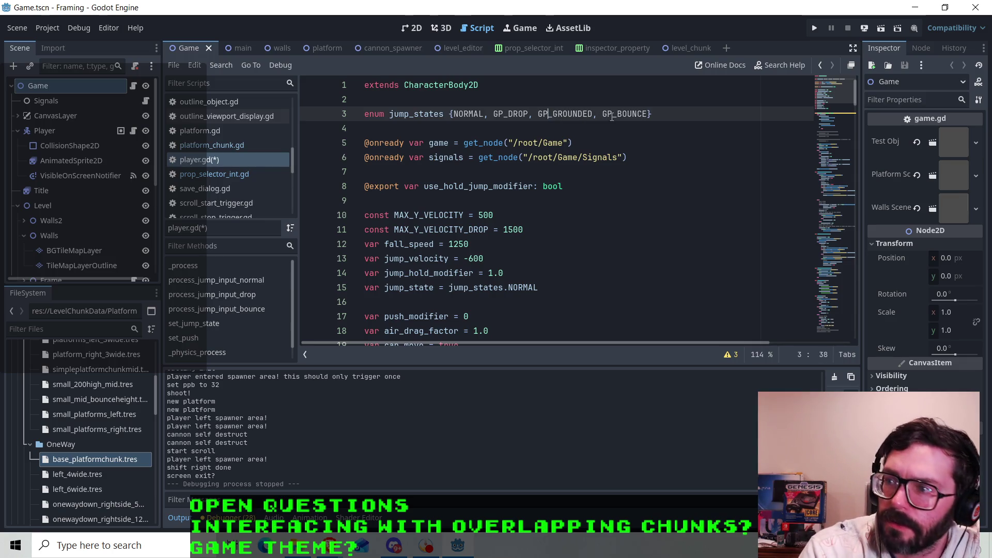
pyautogui.click(670, 119)
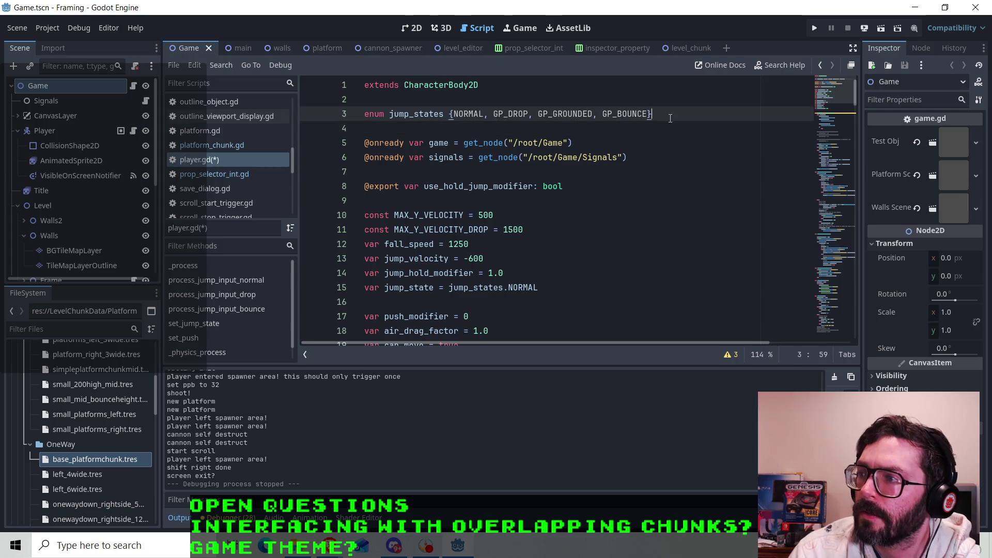
pyautogui.scroll(-7, 436, 192)
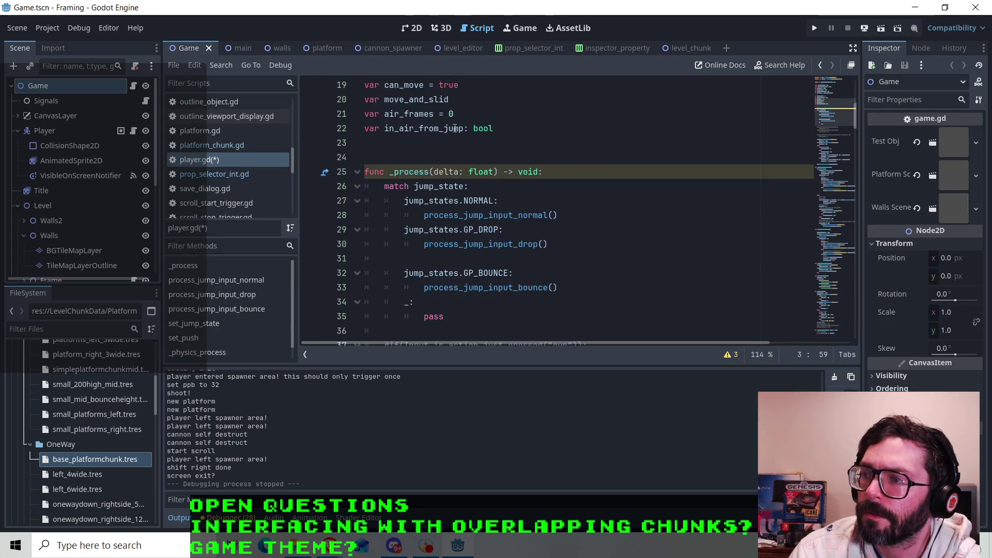
pyautogui.click(424, 213)
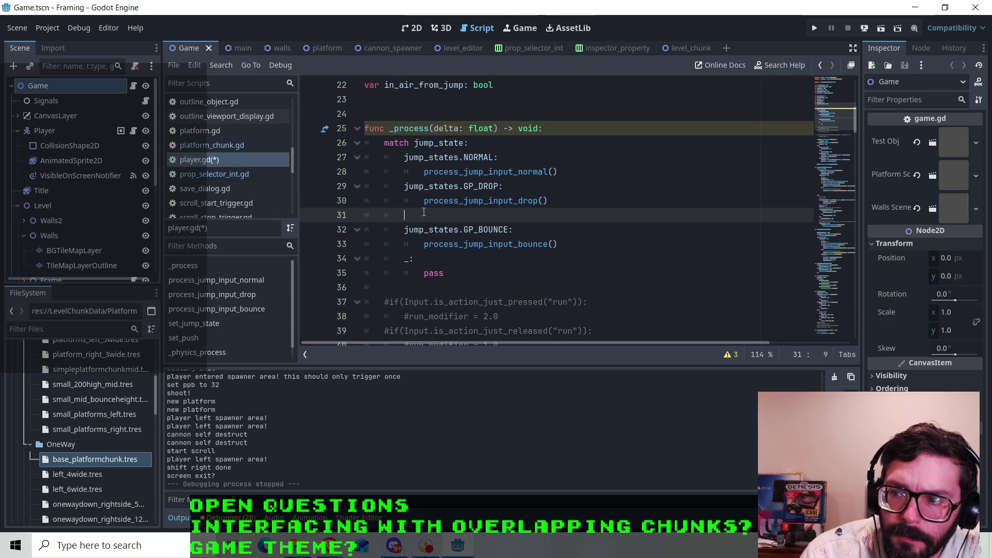
# - Write a jump_states.GP_GROUNDED case on the empty match line using autocomplete
pyautogui.write('jump_')
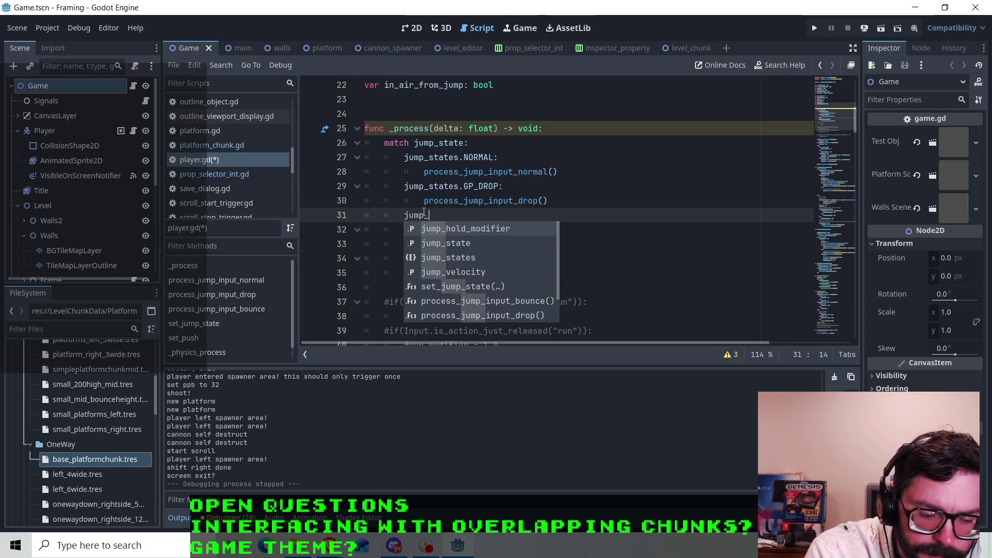
pyautogui.write('states')
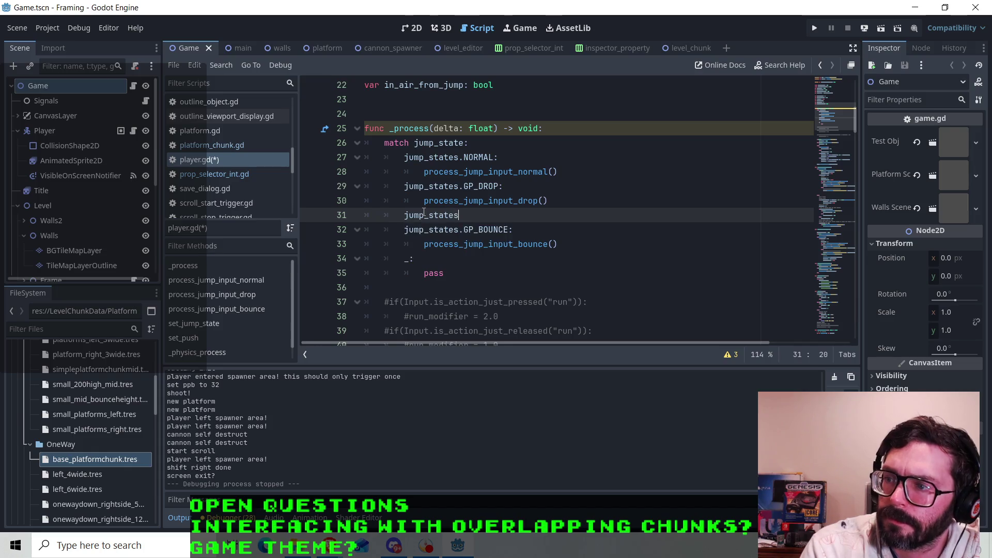
pyautogui.write('.GP')
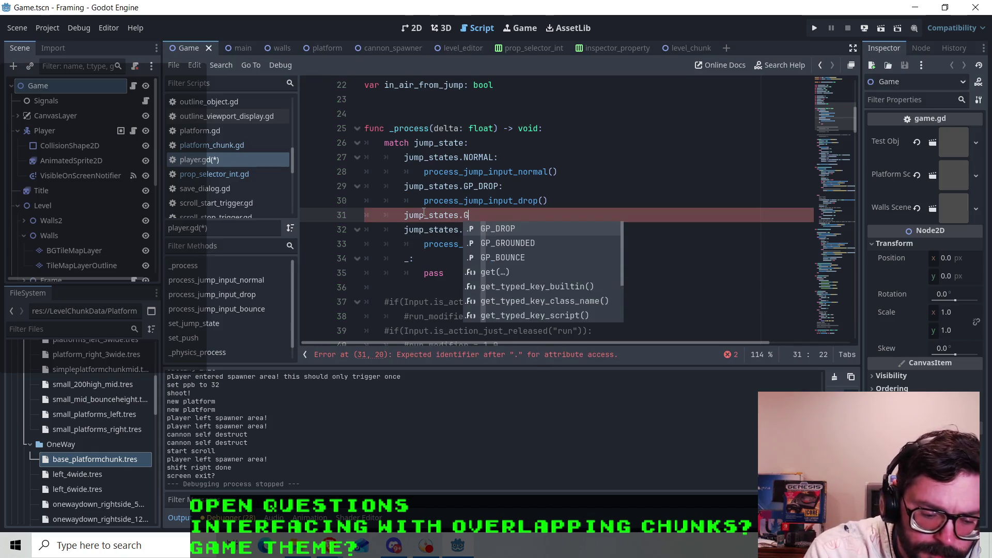
pyautogui.press('Down')
pyautogui.press('Return')
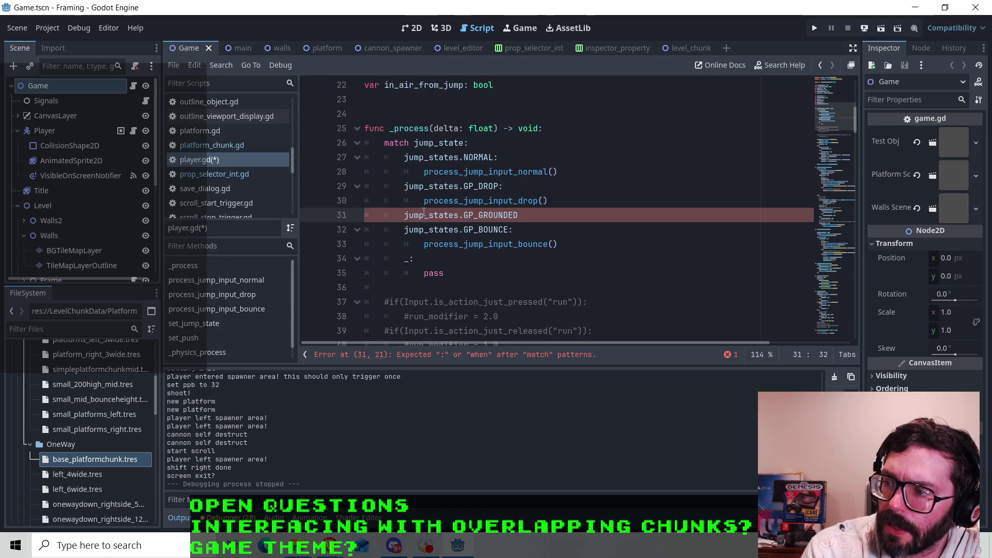
pyautogui.write(':')
pyautogui.press('Return')
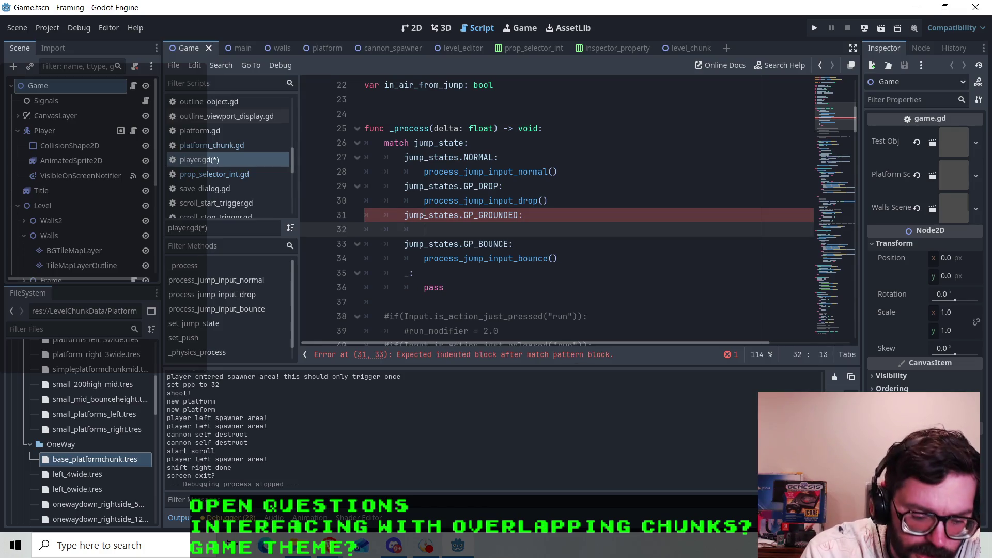
# - Copy process_jump_input_drop() into the new case and rename it process_jump_input_drop_grounded()
pyautogui.moveTo(549, 200); pyautogui.dragTo(426, 206)
pyautogui.hotkey('ctrl', 'c')
pyautogui.click(504, 229)
pyautogui.hotkey('ctrl', 'v')
pyautogui.click(504, 230)
pyautogui.click(538, 230)
pyautogui.write('_grounded')
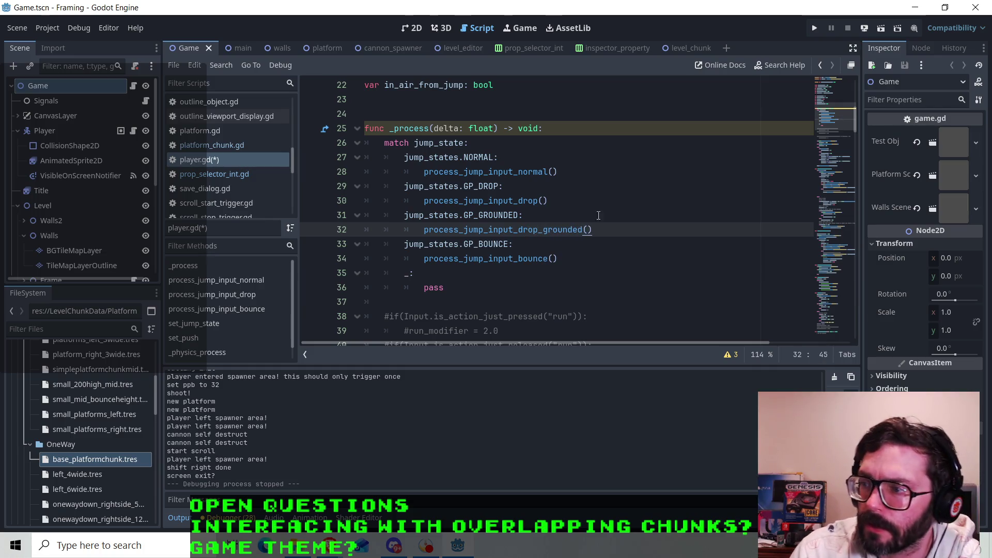
pyautogui.moveTo(592, 230); pyautogui.dragTo(424, 230)
# - Open a blank line at line 125, just above process_jump_input_bounce, for a new function
pyautogui.rightClick(437, 228)
pyautogui.click(458, 307)
pyautogui.click(541, 272)
pyautogui.scroll(-20, 541, 273)
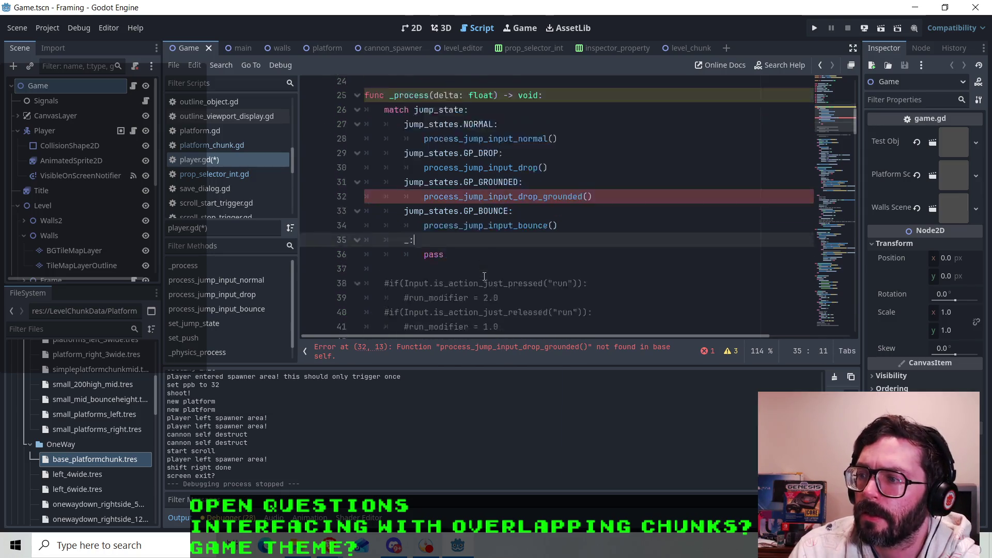
pyautogui.scroll(-11, 450, 242)
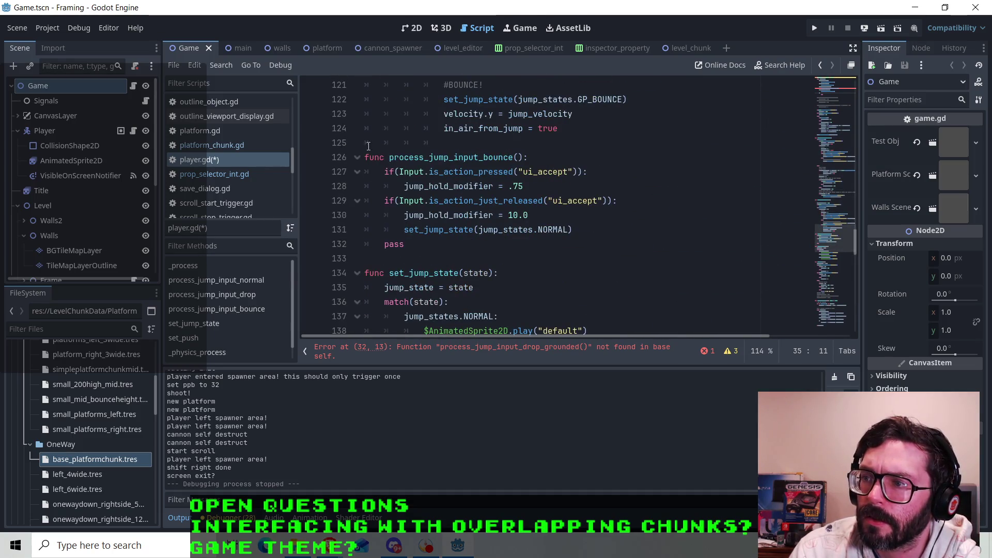
pyautogui.click(465, 142)
pyautogui.press('Return')
pyautogui.press('BackSpace')
pyautogui.press('BackSpace')
pyautogui.press('BackSpace')
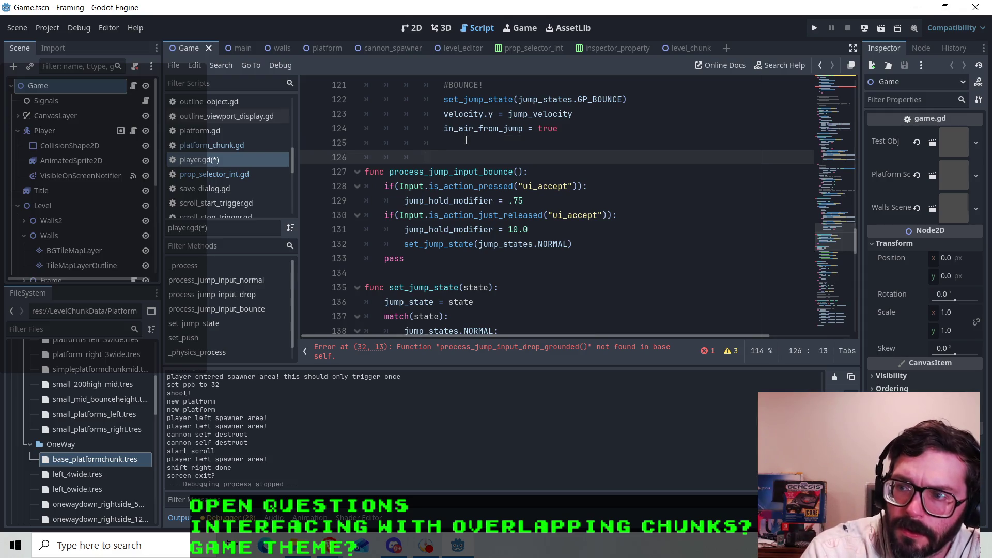
# - Define func process_jump_input_drop_grounded(): with a body of just pass
pyautogui.write('func ')
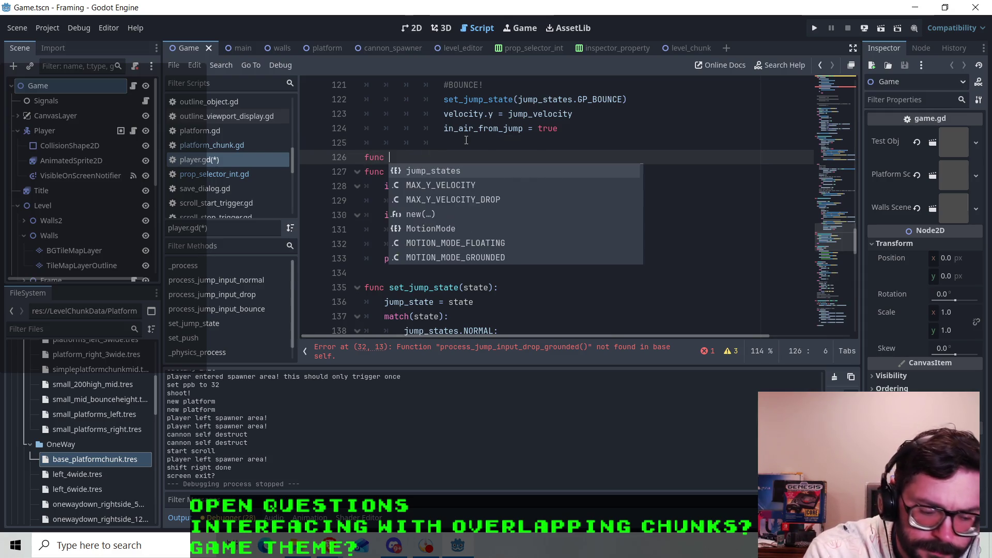
pyautogui.write('process_jump_input_drop_grounded():')
pyautogui.press('Return')
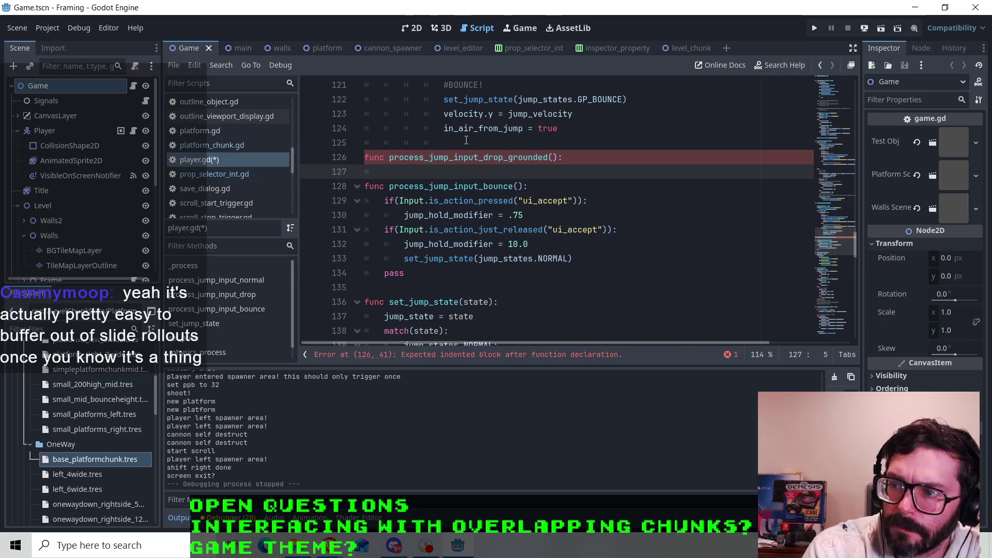
pyautogui.write('pass')
pyautogui.press('Return')
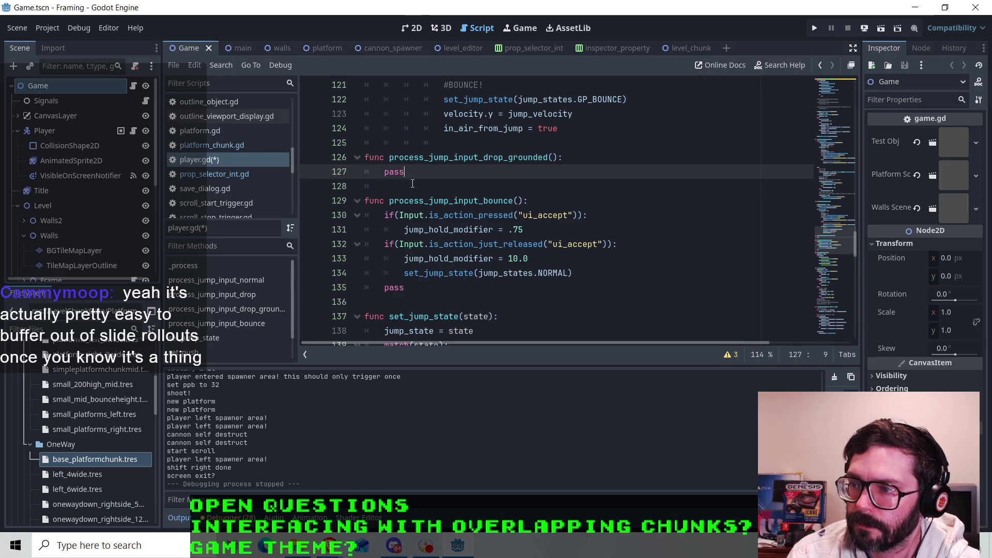
pyautogui.click(370, 189)
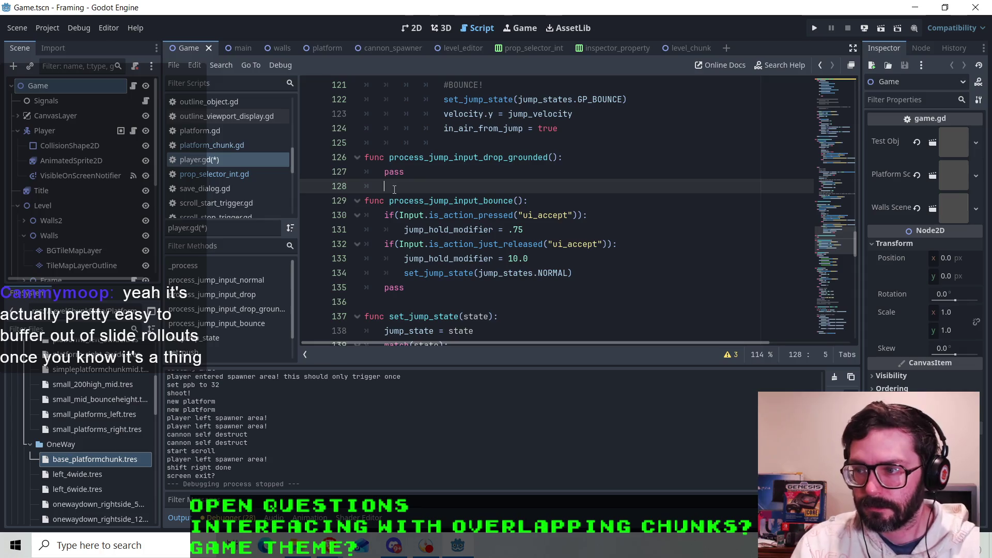
pyautogui.click(418, 177)
# - Copy the set_jump_state(GP_BOUNCE) call from line 122
pyautogui.scroll(1, 418, 178)
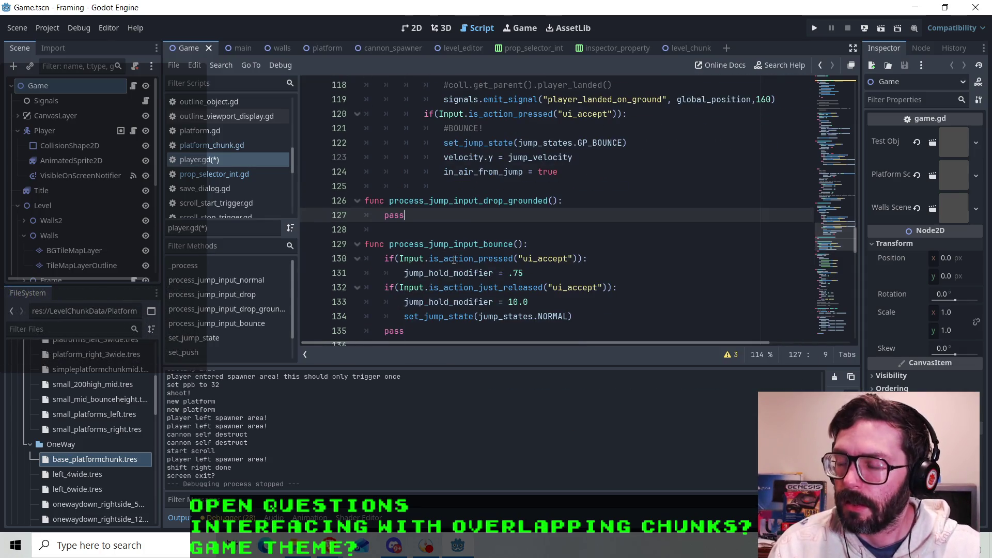
pyautogui.scroll(-2, 512, 250)
pyautogui.scroll(1, 515, 250)
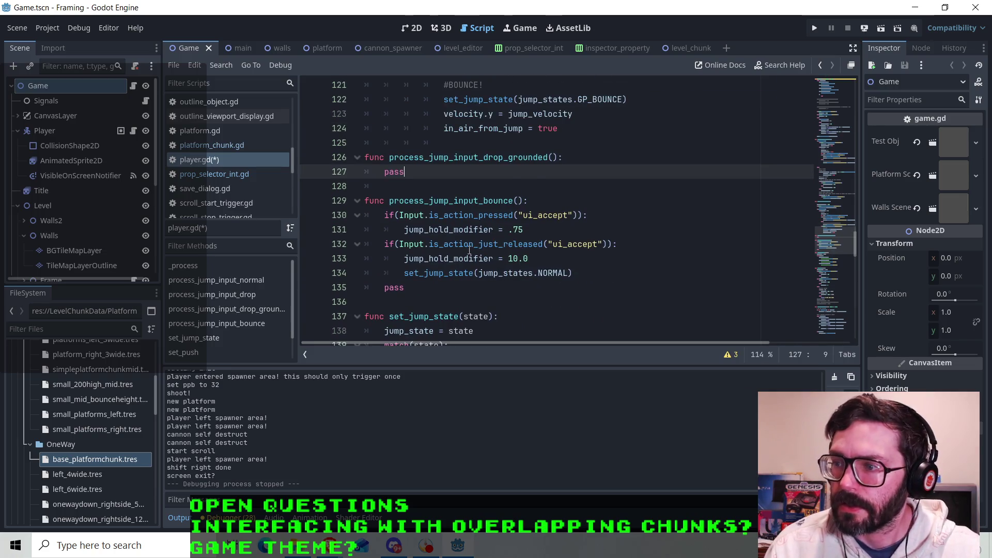
pyautogui.moveTo(484, 253)
pyautogui.scroll(2, 483, 252)
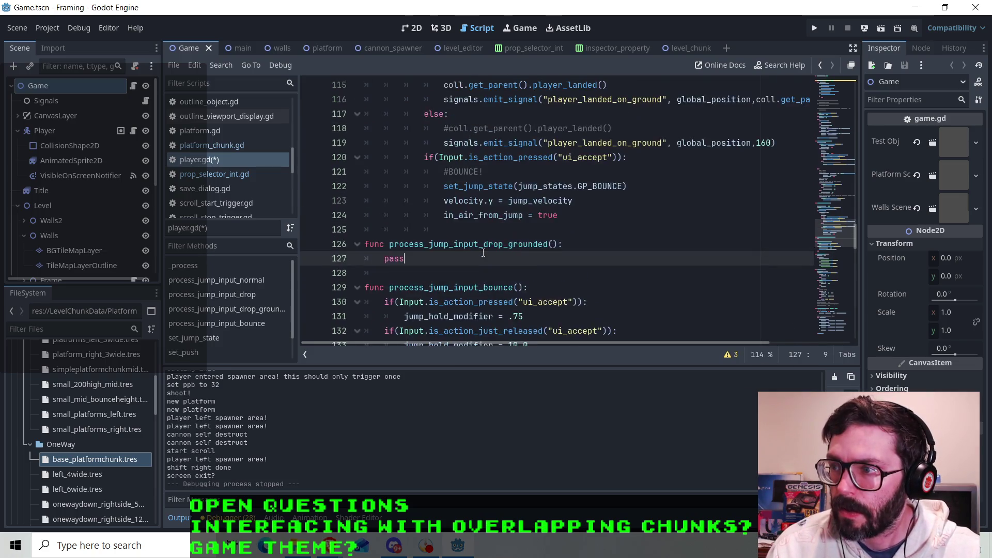
pyautogui.click(461, 243)
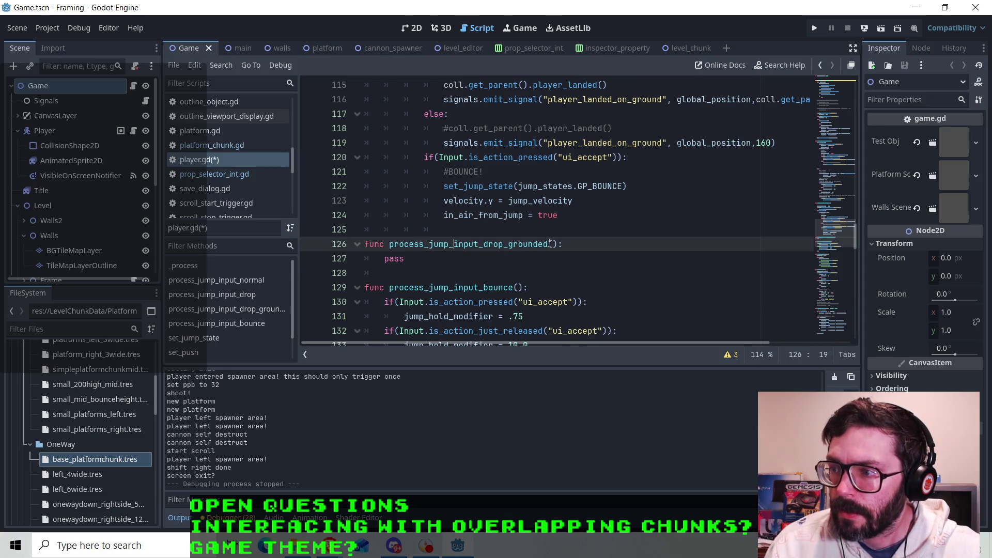
pyautogui.scroll(1, 462, 244)
pyautogui.scroll(-1, 462, 244)
pyautogui.click(562, 243)
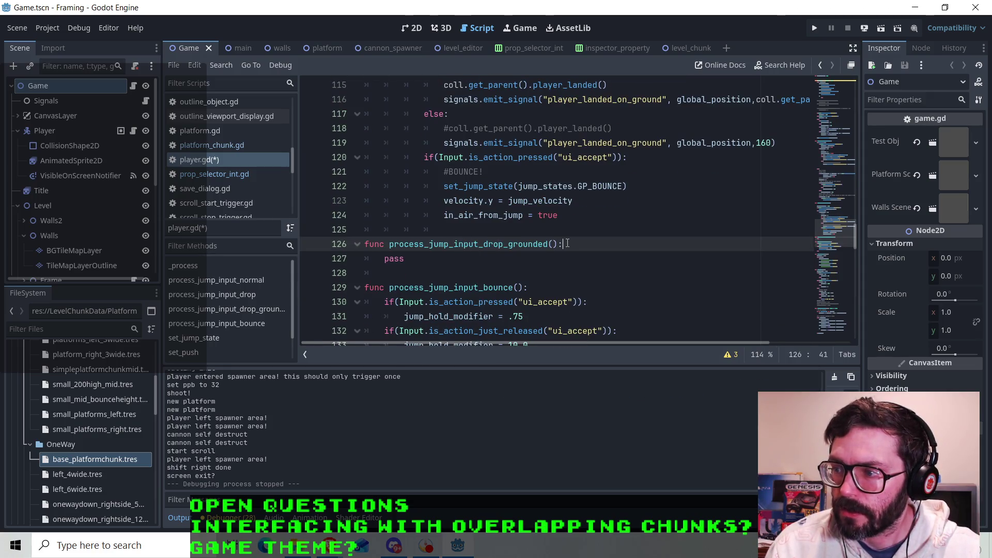
pyautogui.scroll(4, 467, 259)
pyautogui.scroll(-3, 466, 258)
pyautogui.moveTo(632, 233); pyautogui.dragTo(443, 233)
pyautogui.rightClick(463, 231)
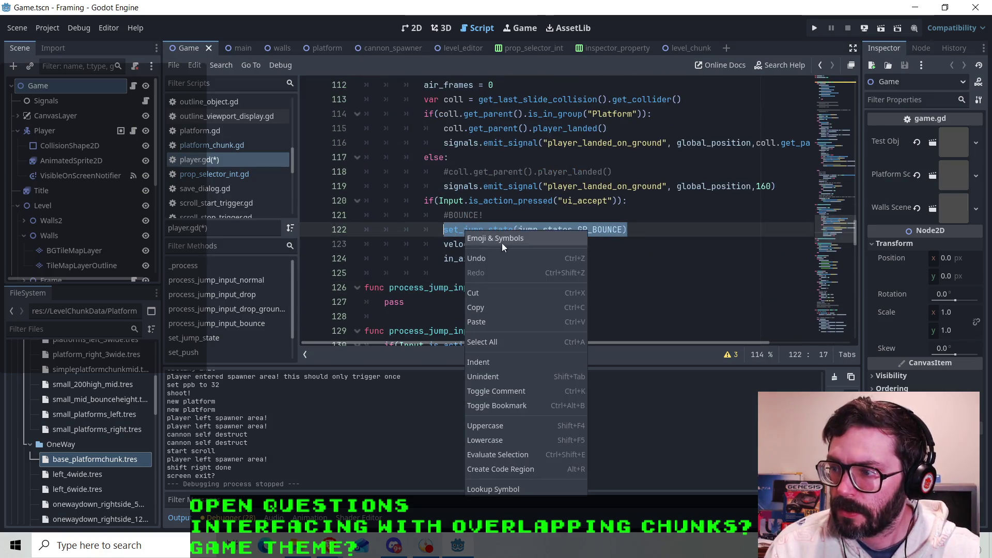
pyautogui.click(479, 308)
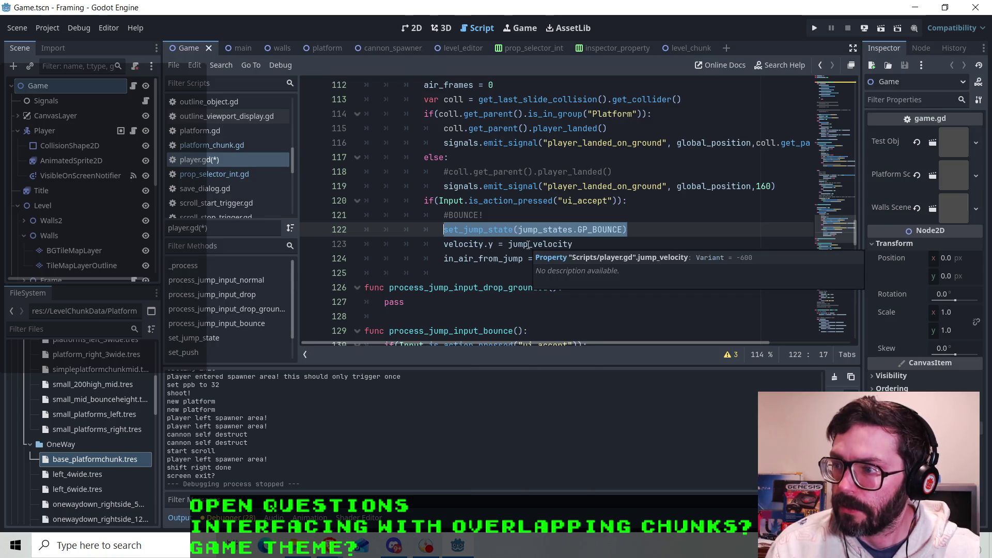
# - Insert blank lines above the ui_accept jump input check on line 120
pyautogui.scroll(1, 519, 246)
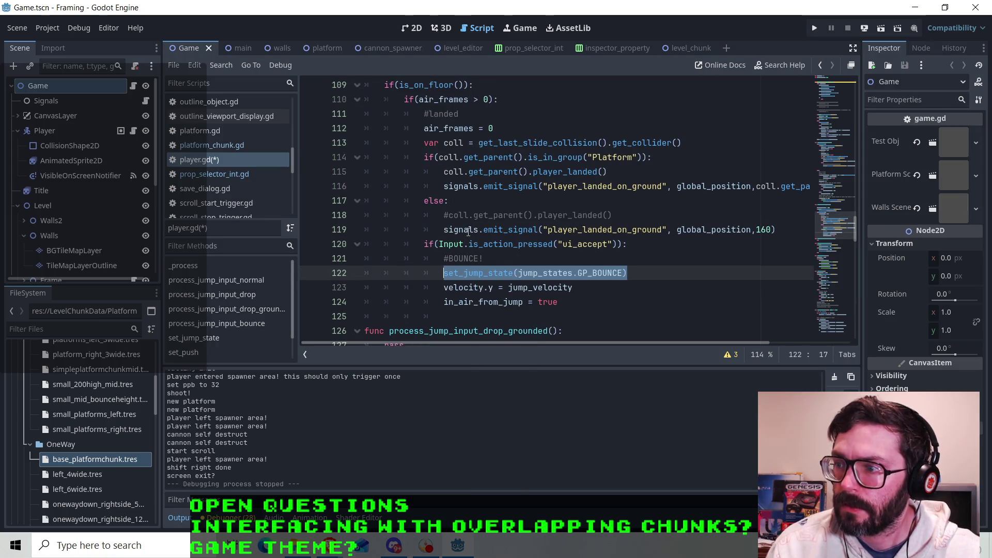
pyautogui.scroll(1, 430, 184)
pyautogui.scroll(-1, 426, 217)
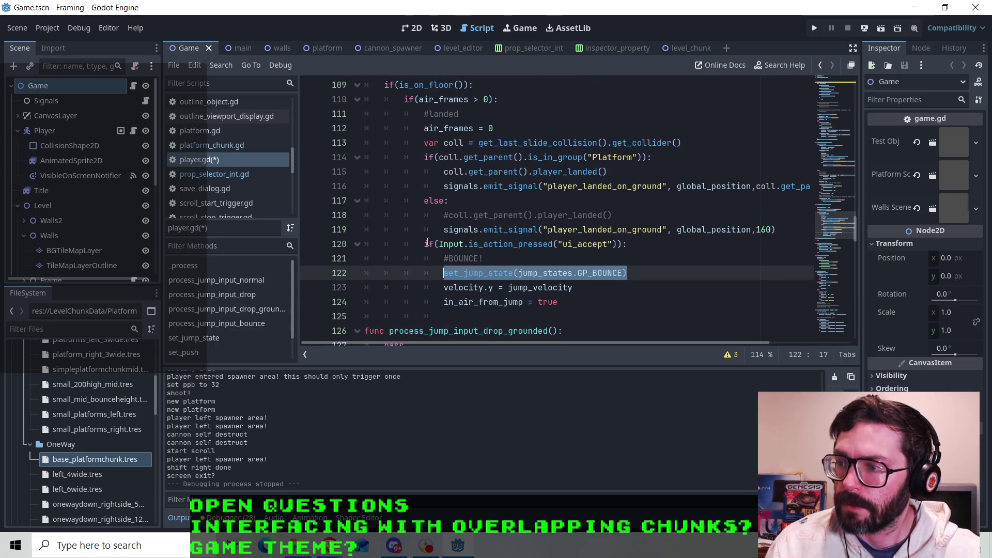
pyautogui.click(423, 245)
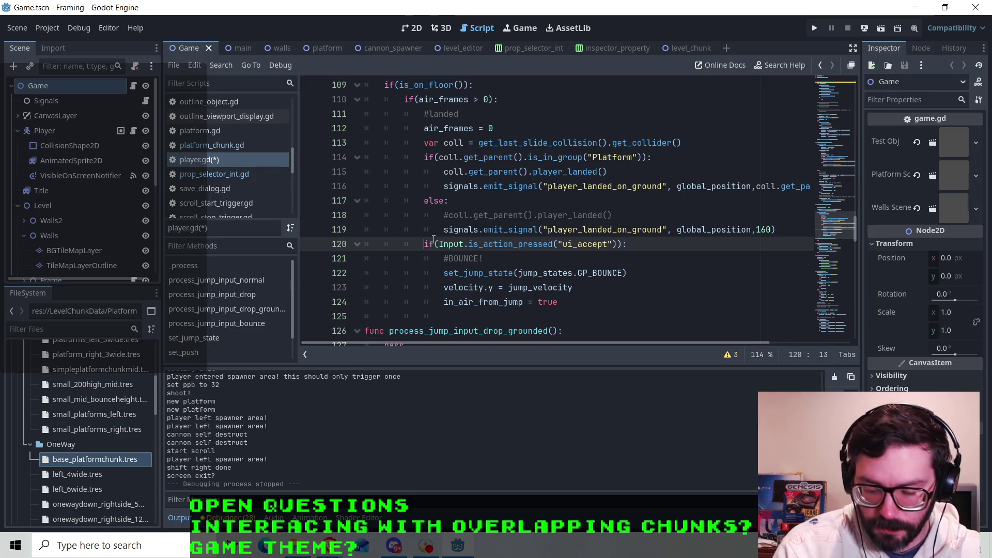
pyautogui.press('Return')
pyautogui.press('Up')
pyautogui.press('Return')
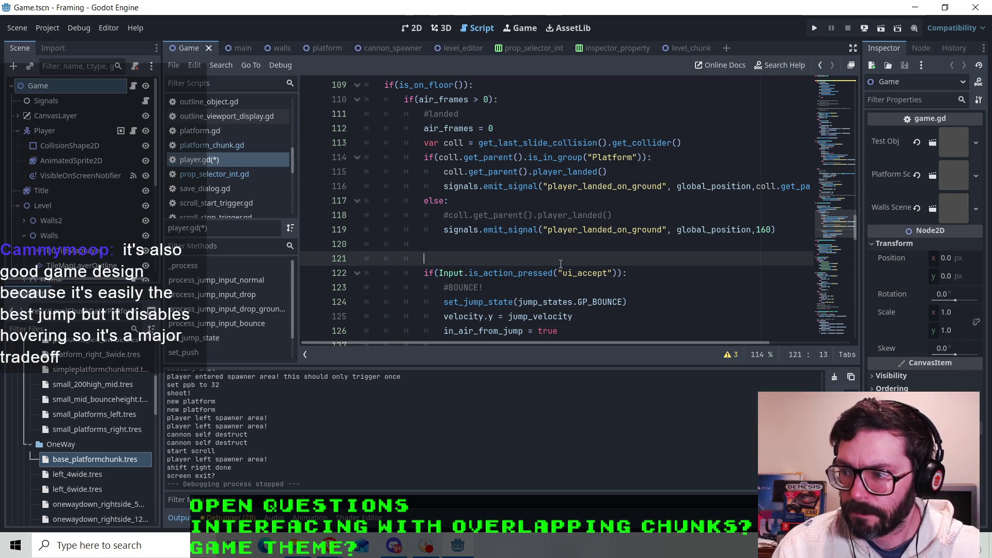
# - Paste the call under the #BOUNCE! comment and change it to set GP_GROUNDED
pyautogui.scroll(-1, 561, 264)
pyautogui.click(553, 239)
pyautogui.press('Return')
pyautogui.hotkey('ctrl', 'v')
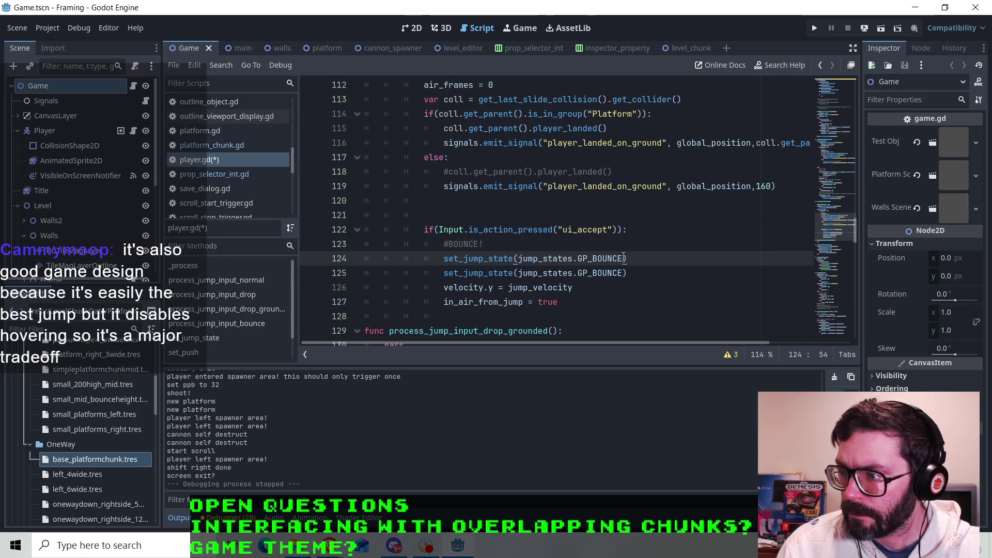
pyautogui.moveTo(625, 259); pyautogui.dragTo(594, 260)
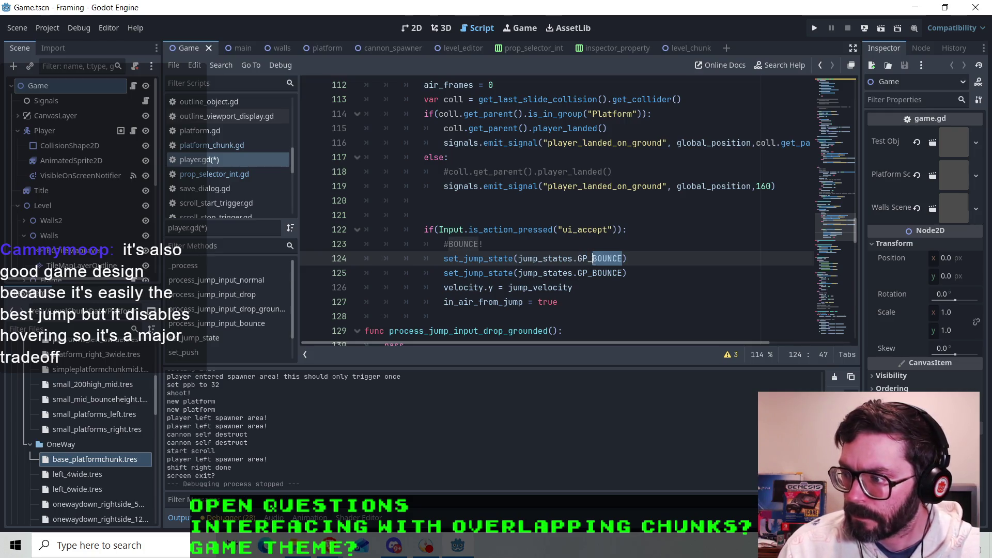
pyautogui.write('GROUNDED')
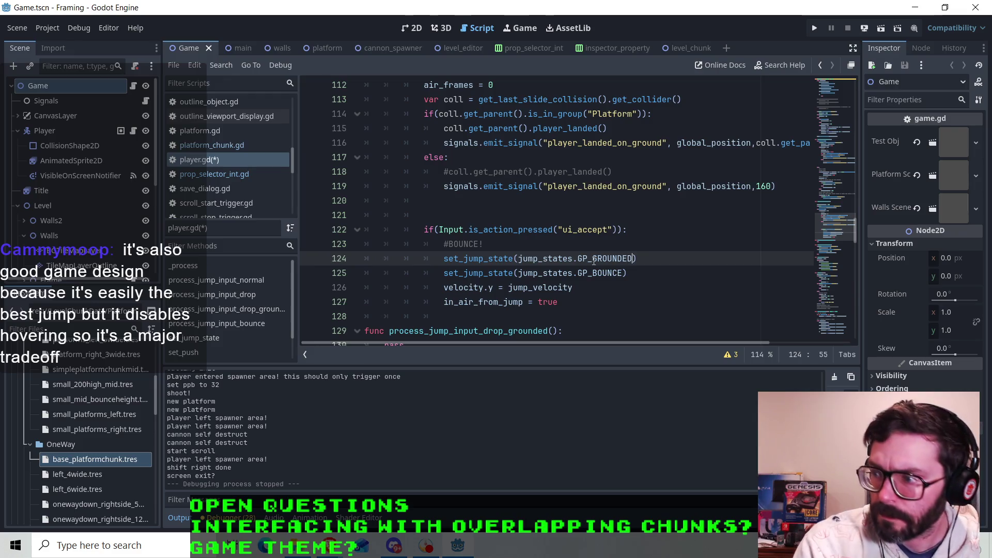
# - Duplicate the ui_accept if block onto the empty line above the original
pyautogui.moveTo(639, 259)
pyautogui.mouseDown()
pyautogui.moveTo(566, 258)
pyautogui.moveTo(424, 230)
pyautogui.mouseUp()
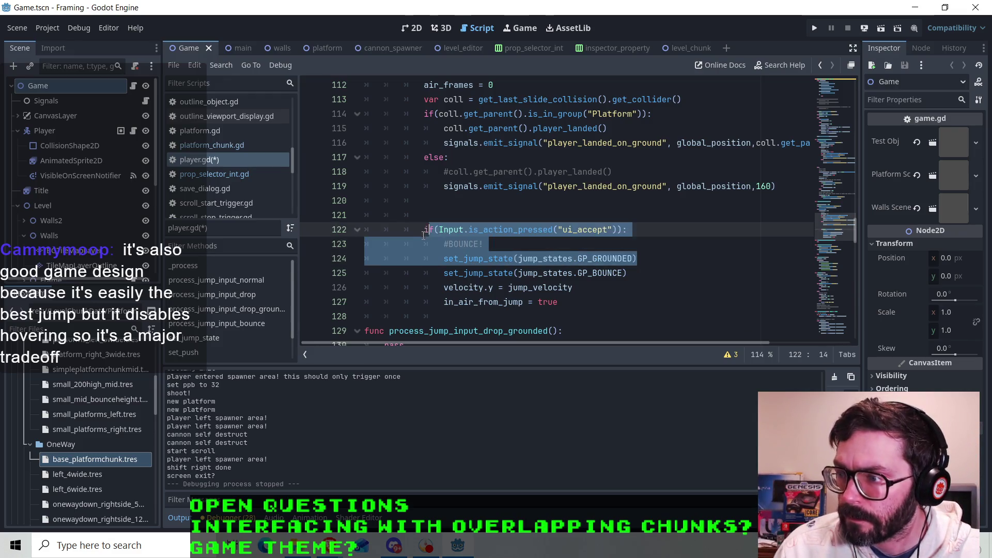
pyautogui.rightClick(449, 232)
pyautogui.click(458, 308)
pyautogui.click(448, 215)
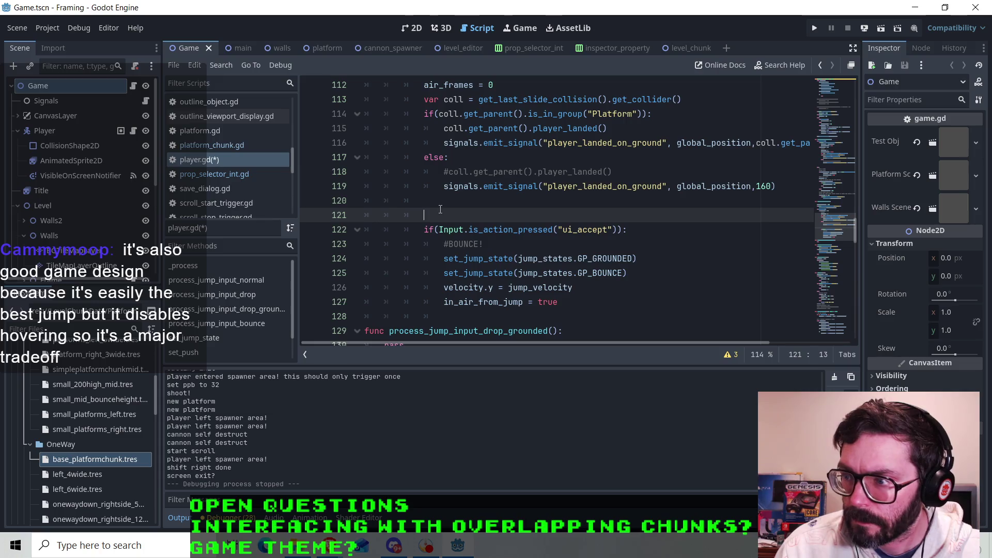
pyautogui.hotkey('ctrl', 'v')
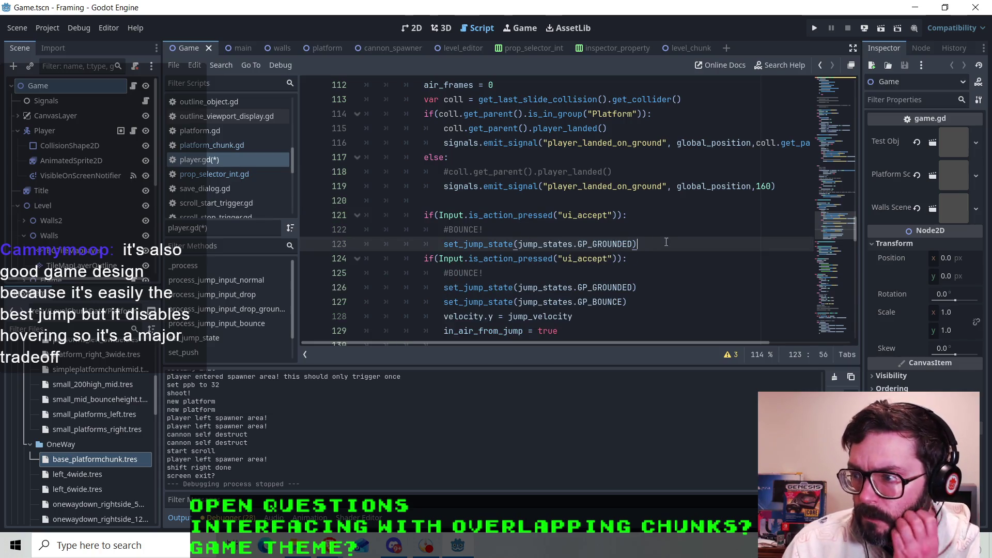
pyautogui.press('Return')
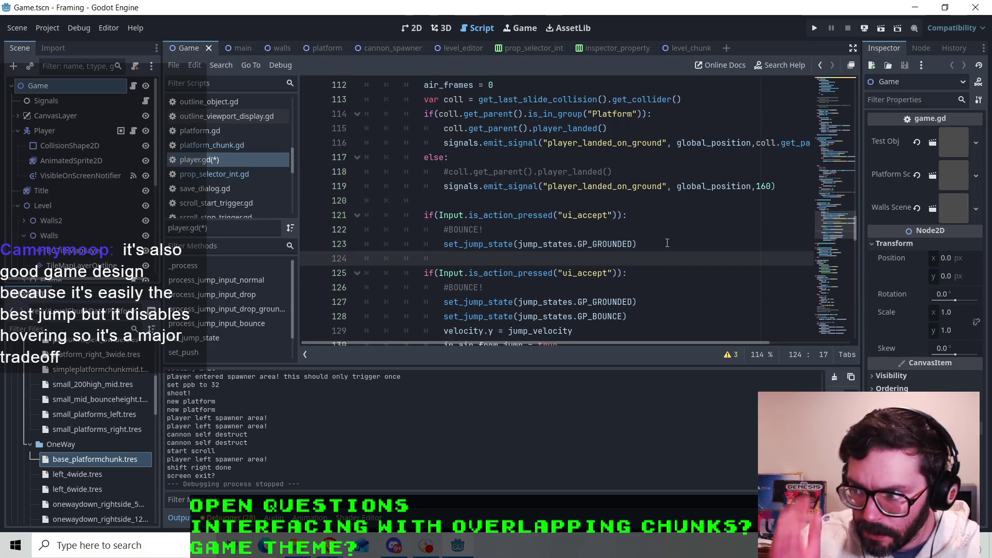
# - Rename the duplicated block's comment to #HIT GROUND! and select the ui_accept press check for copying
pyautogui.scroll(-2, 620, 232)
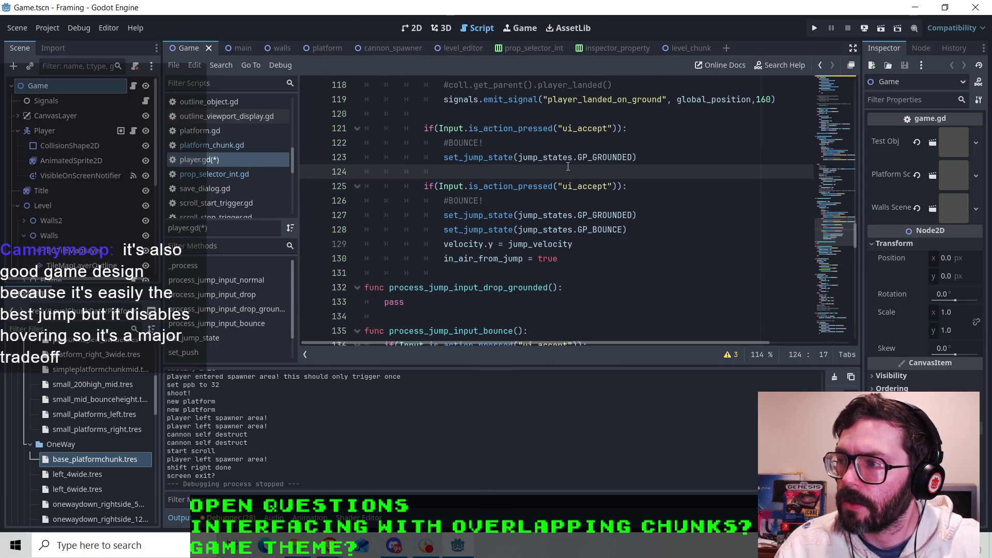
pyautogui.click(448, 143)
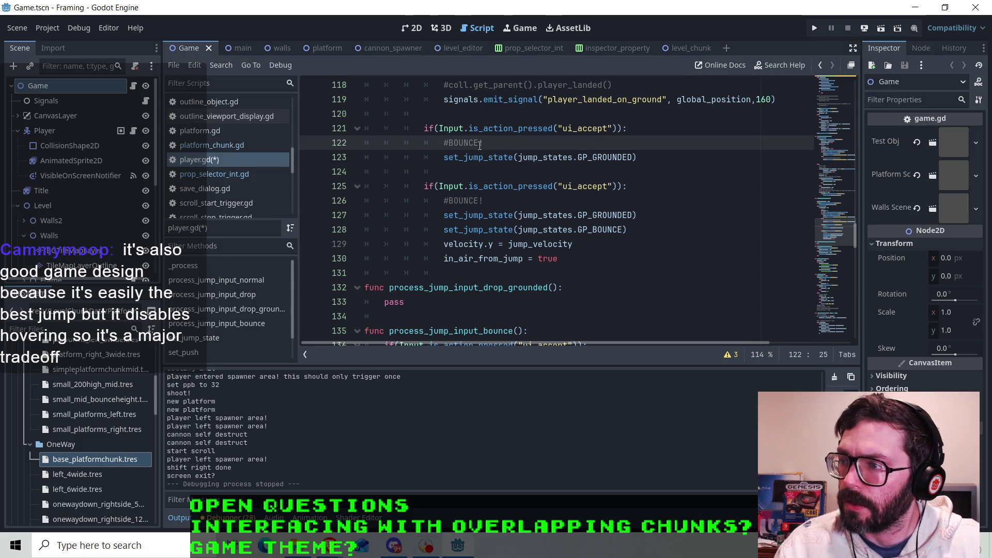
pyautogui.write('HIT GROUND')
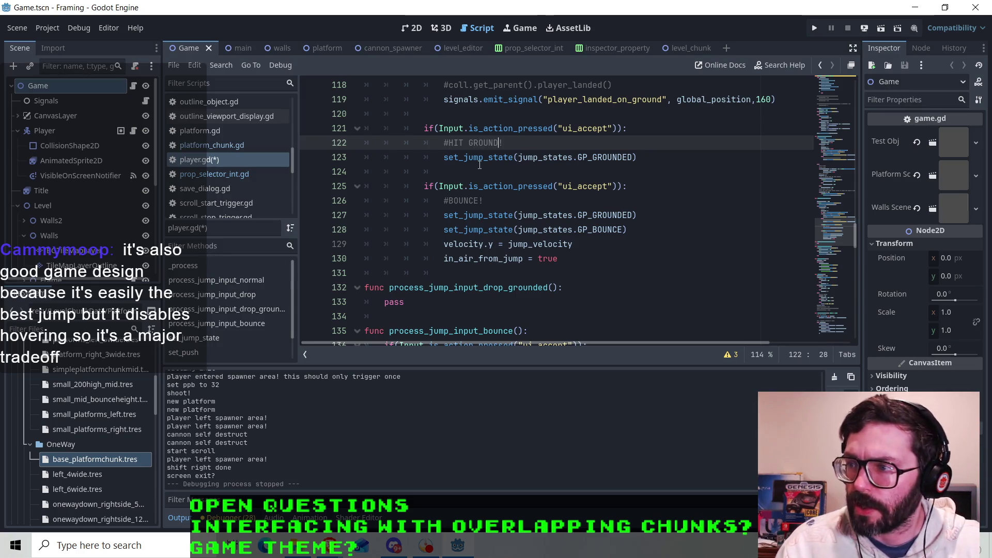
pyautogui.moveTo(405, 302); pyautogui.dragTo(384, 302)
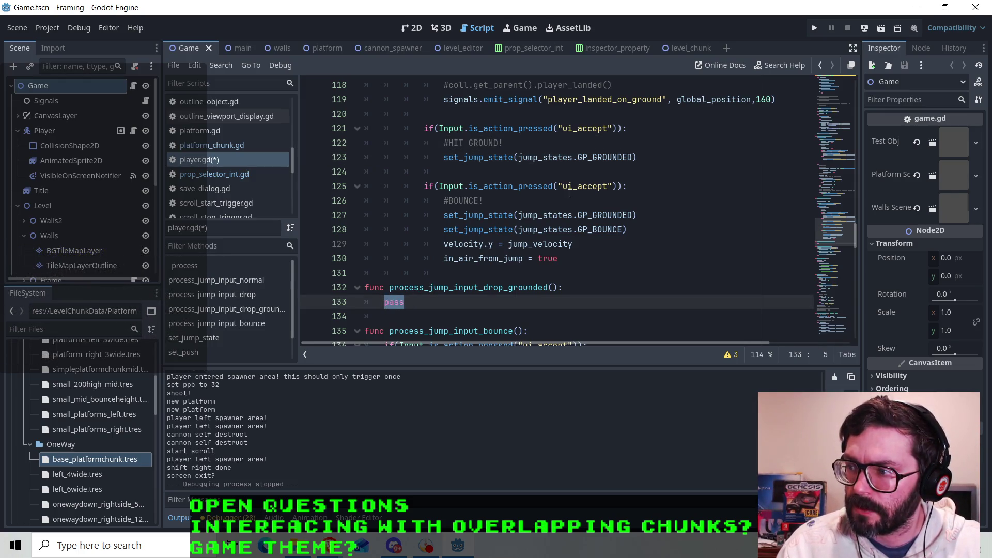
pyautogui.moveTo(617, 186); pyautogui.dragTo(439, 195)
pyautogui.rightClick(457, 189)
# - Paste the ui_accept check into process_jump_input_drop_grounded and change it to Input.is_action_just_released
pyautogui.click(576, 286)
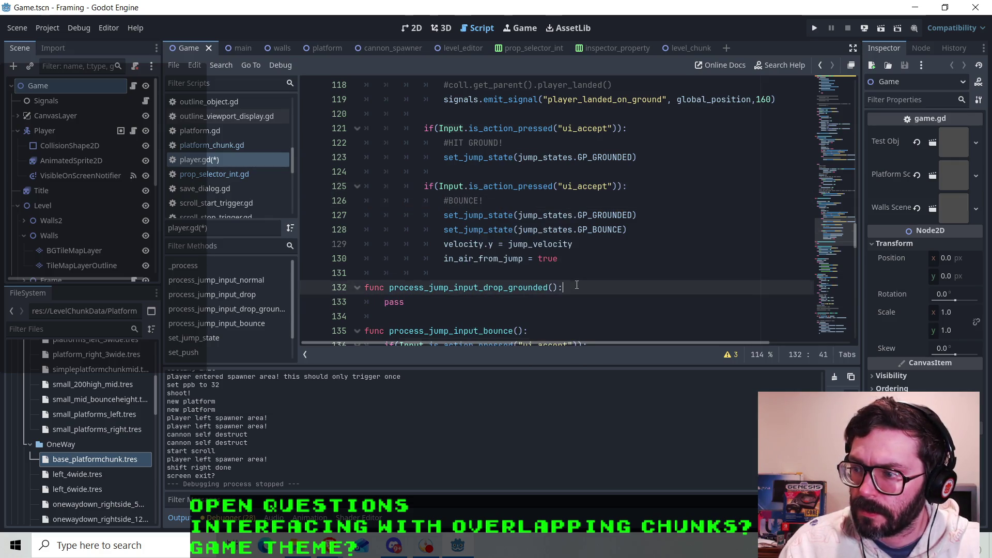
pyautogui.press('Return')
pyautogui.hotkey('ctrl', 'v')
pyautogui.press('Left')
pyautogui.press('Left')
pyautogui.press('Left')
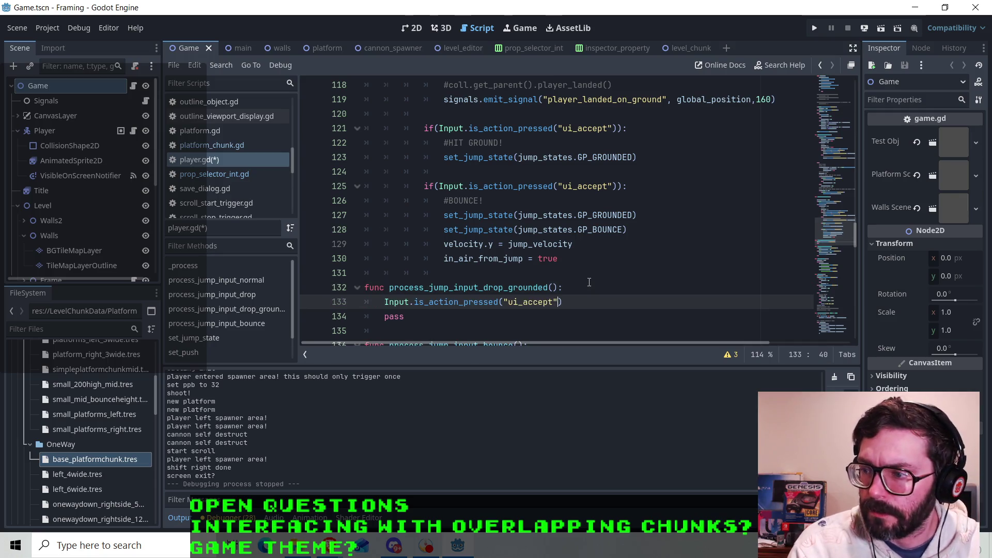
pyautogui.press('Left')
pyautogui.press('Left')
pyautogui.press('Left')
pyautogui.press('BackSpace')
pyautogui.press('BackSpace')
pyautogui.press('BackSpace')
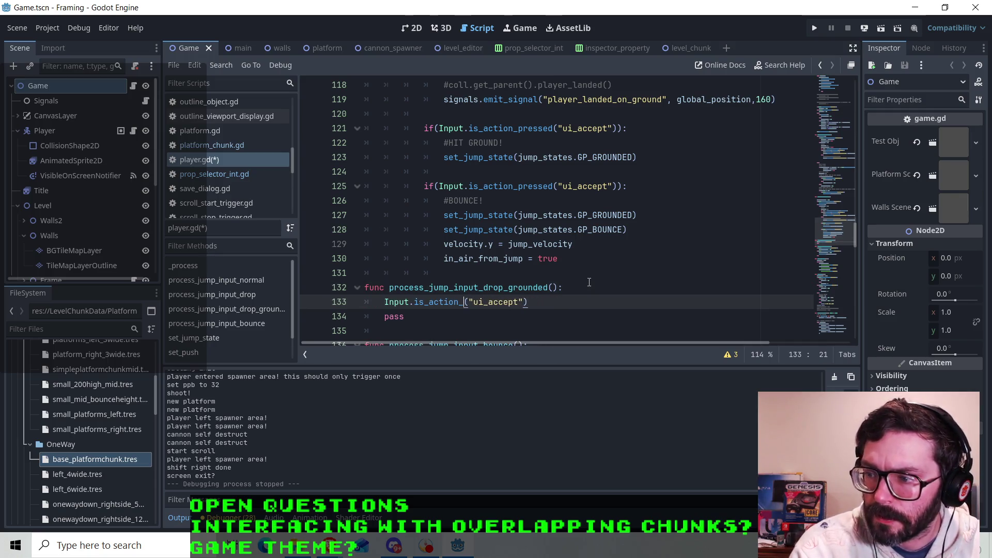
pyautogui.write('just_rele')
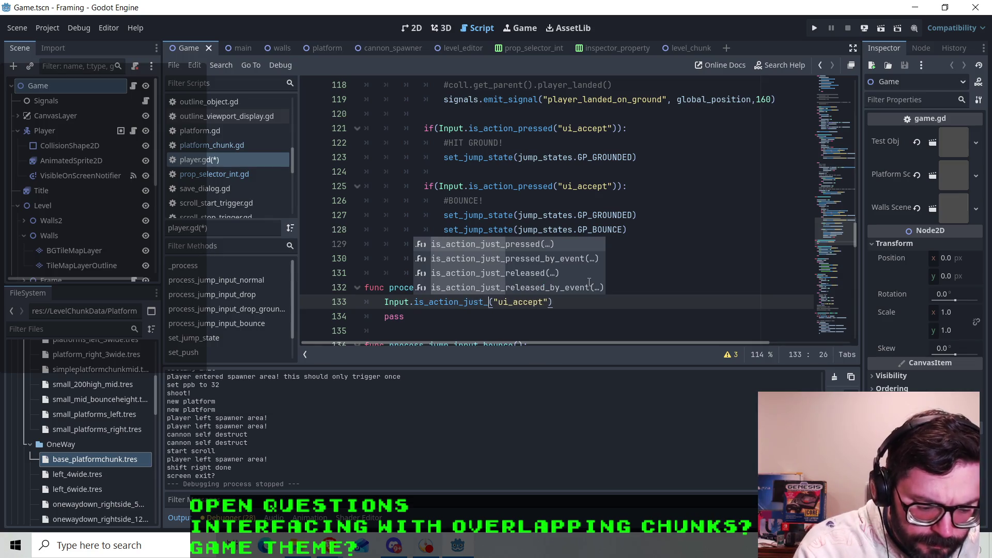
pyautogui.press('Return')
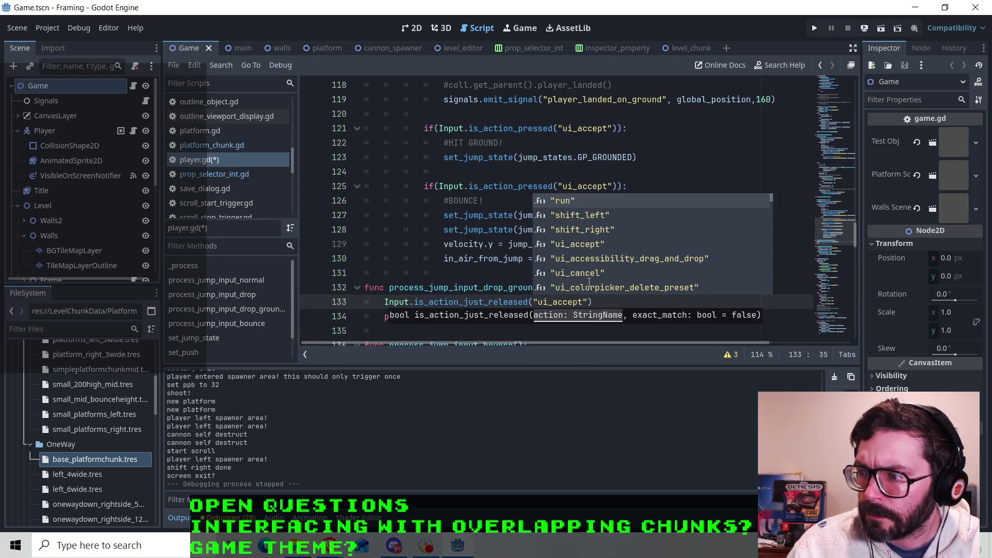
pyautogui.press('Escape')
# - Delete the leftover pass placeholder and close the method documentation popup
pyautogui.click(417, 317)
pyautogui.press('BackSpace')
pyautogui.press('BackSpace')
pyautogui.press('BackSpace')
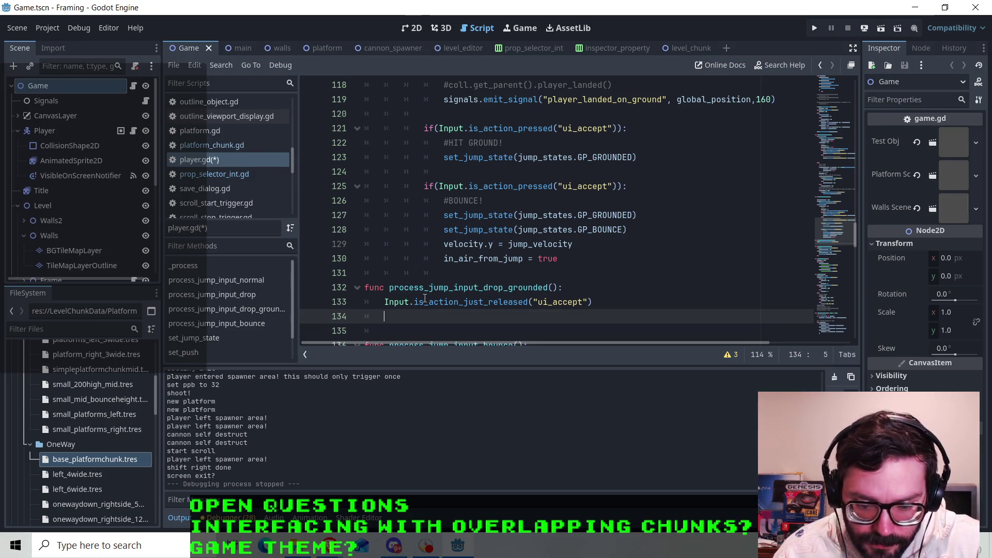
pyautogui.moveTo(425, 299)
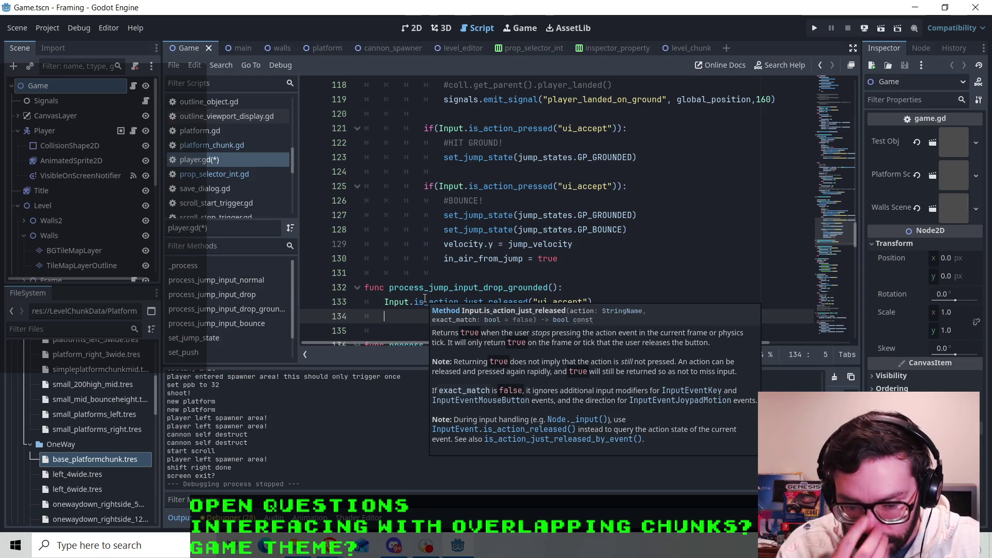
pyautogui.click(566, 302)
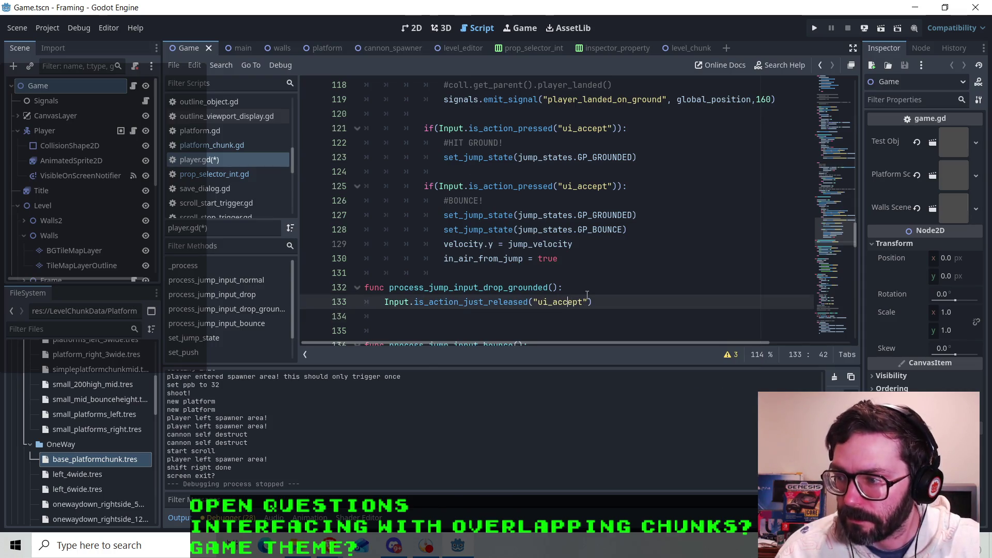
pyautogui.scroll(-2, 502, 273)
pyautogui.click(407, 225)
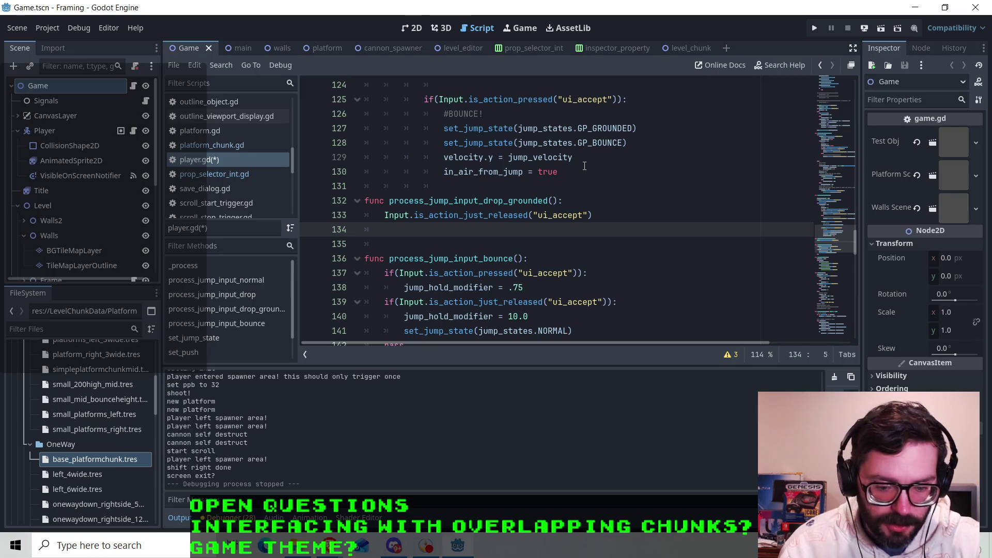
pyautogui.click(607, 214)
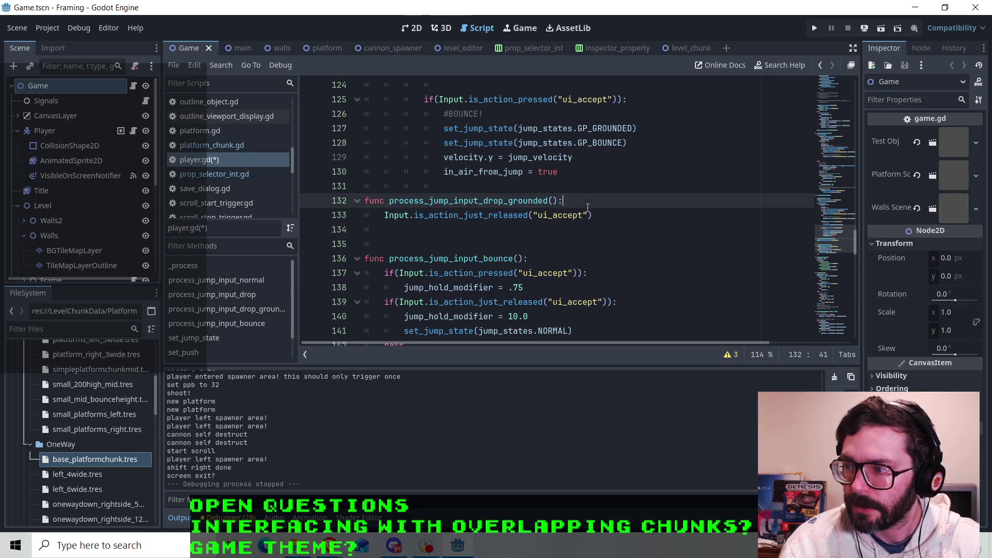
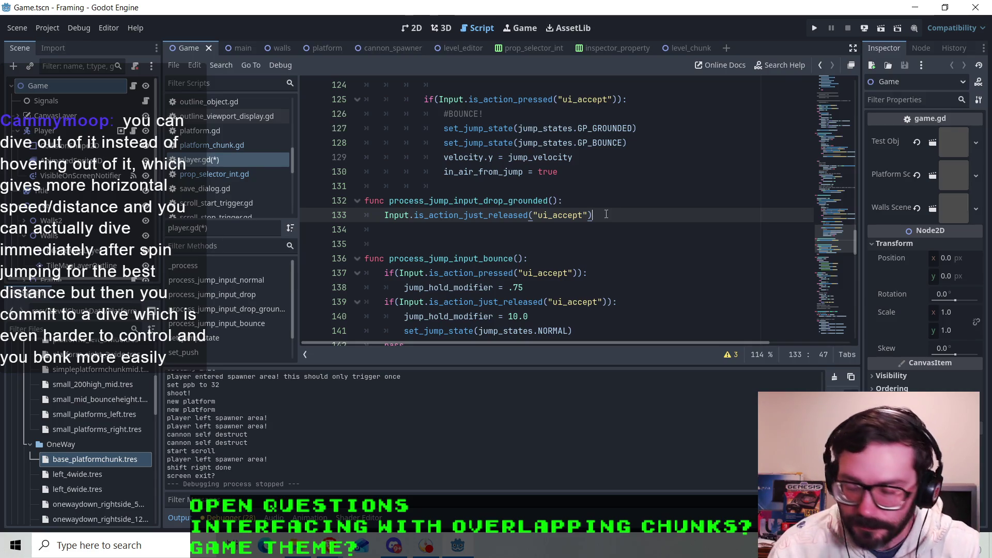
# - Copy set_jump_state(jump_states.NORMAL) and paste it onto line 134 under the release check
pyautogui.click(494, 228)
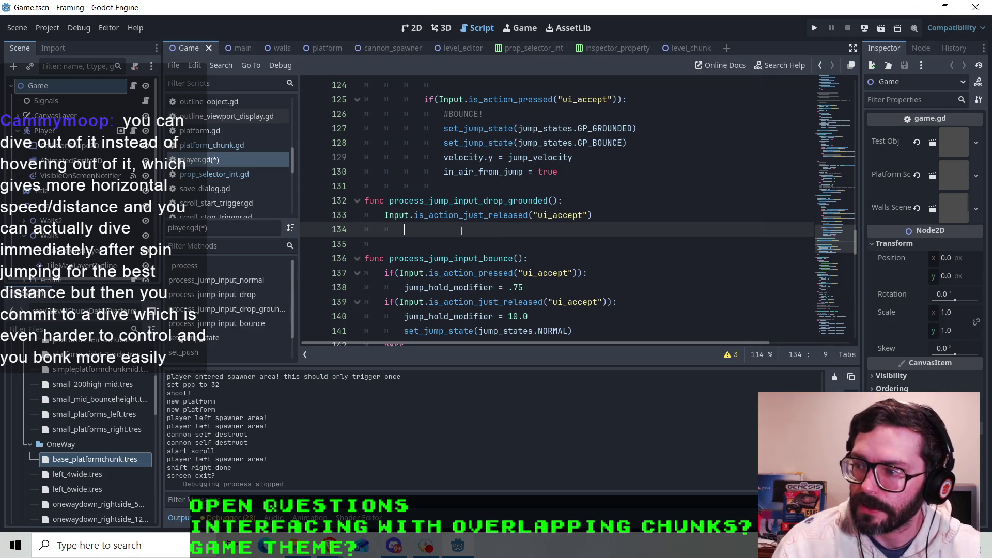
pyautogui.scroll(-1, 462, 231)
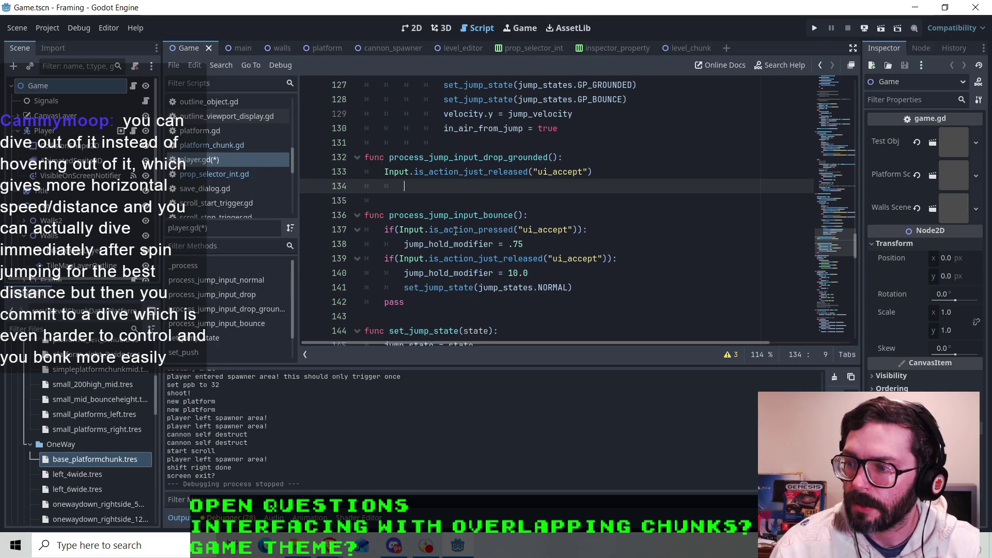
pyautogui.moveTo(572, 287); pyautogui.dragTo(404, 288)
pyautogui.hotkey('ctrl', 'c')
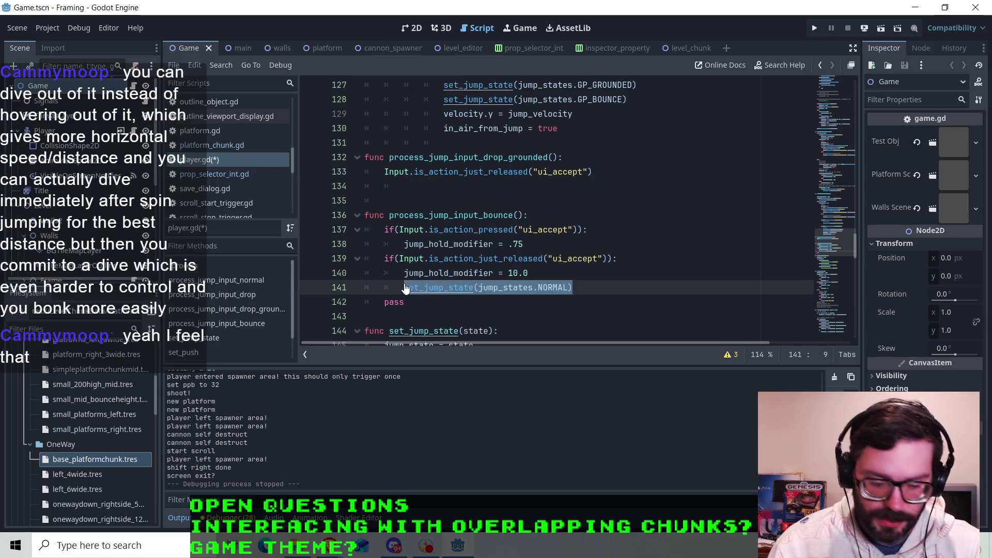
pyautogui.click(425, 192)
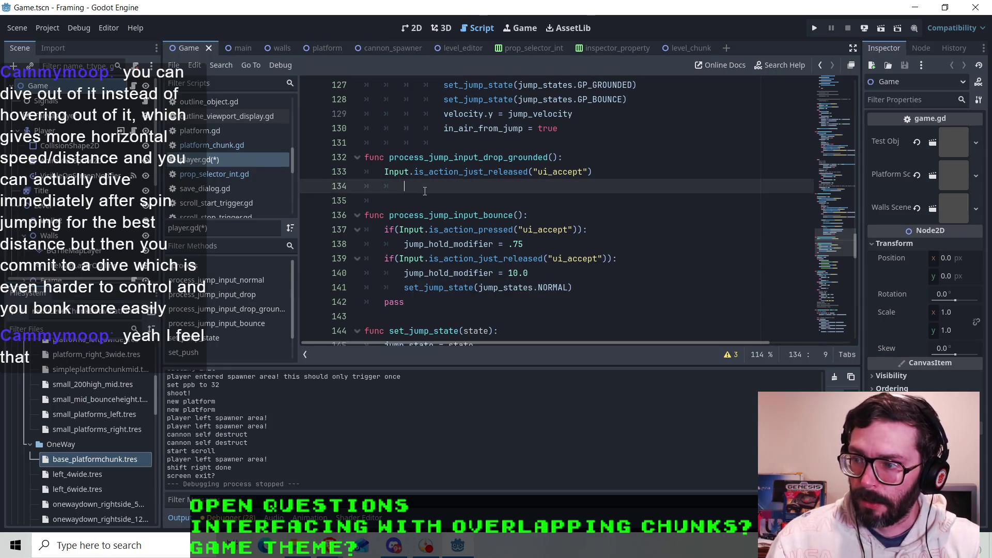
pyautogui.hotkey('ctrl', 'v')
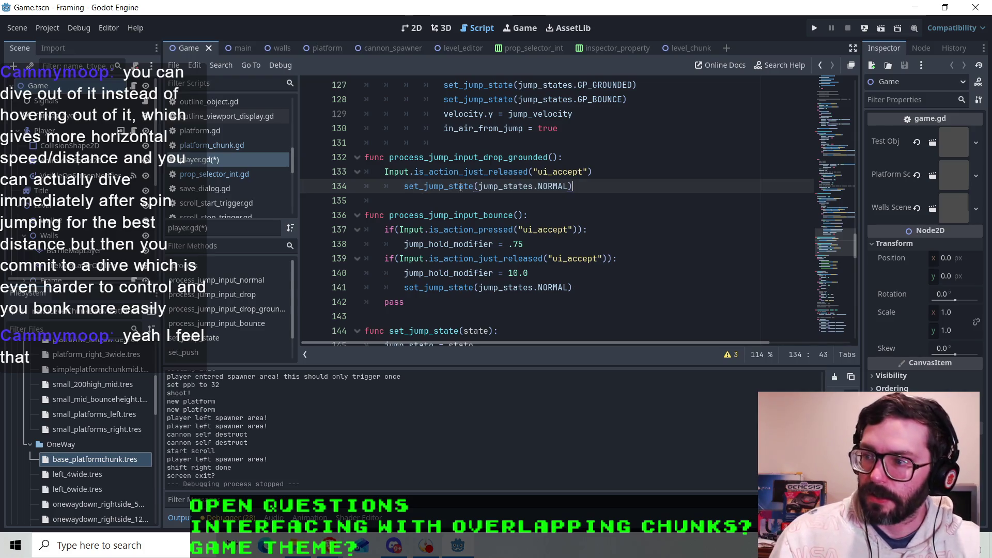
# - Turn line 133's ui_accept release check into an 'if …:' statement
pyautogui.scroll(1, 483, 220)
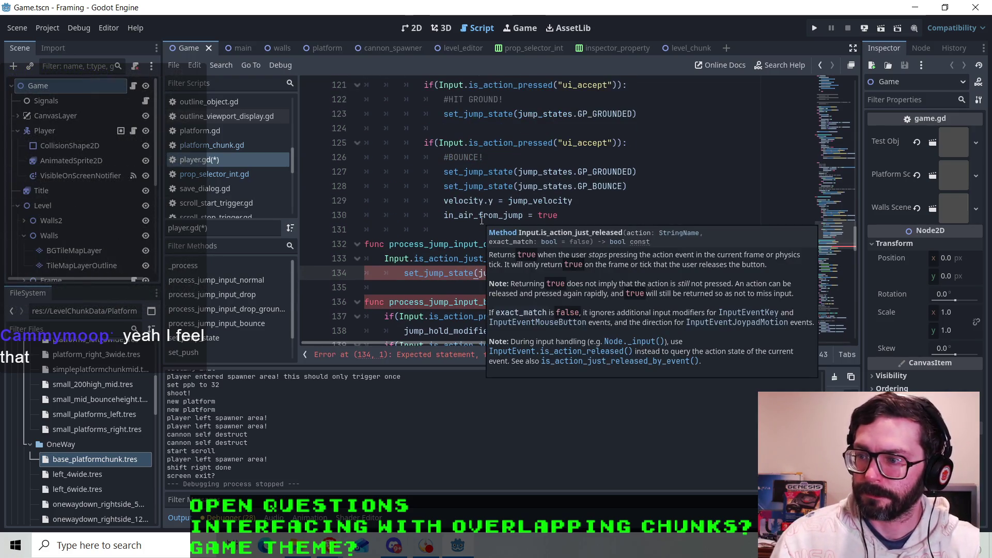
pyautogui.click(514, 231)
pyautogui.scroll(-1, 516, 238)
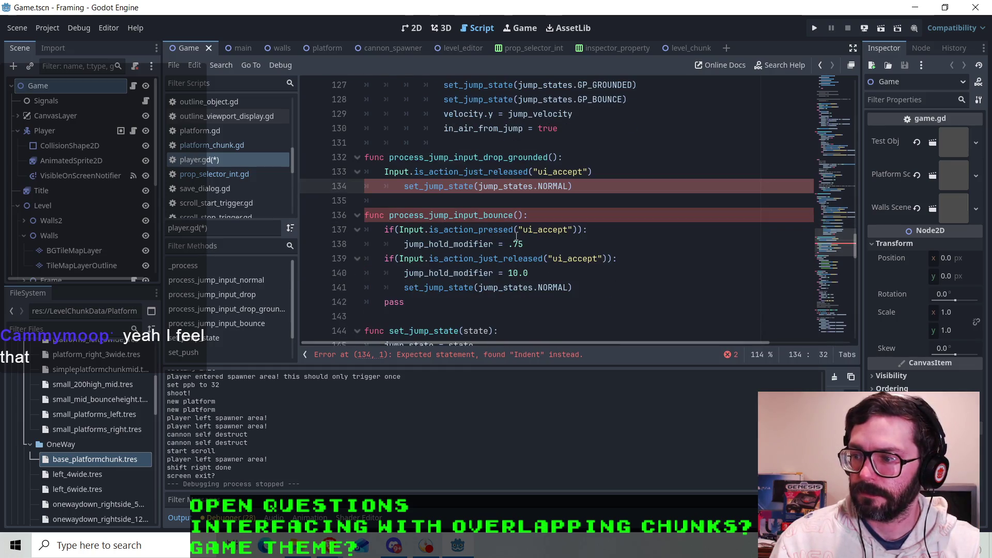
pyautogui.click(600, 172)
pyautogui.write(':')
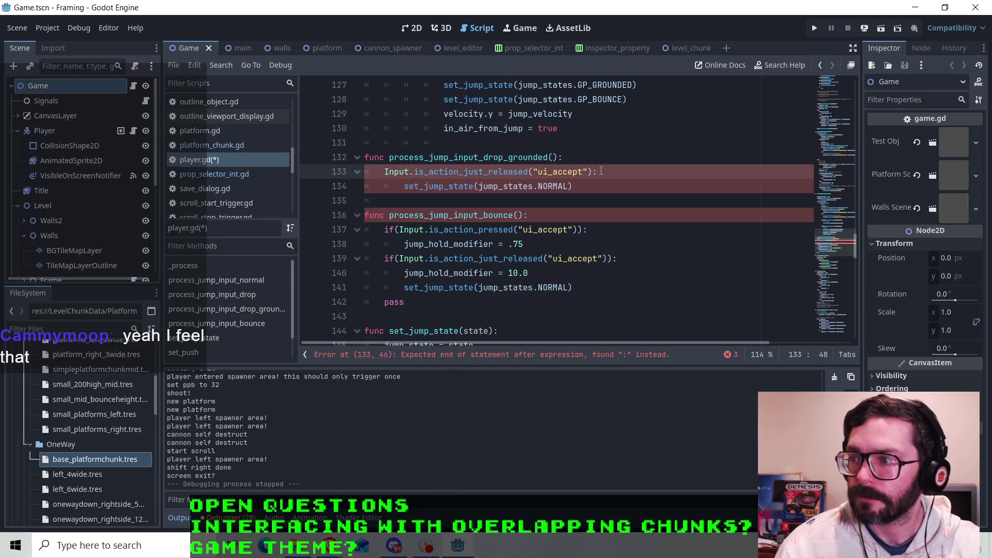
pyautogui.click(589, 186)
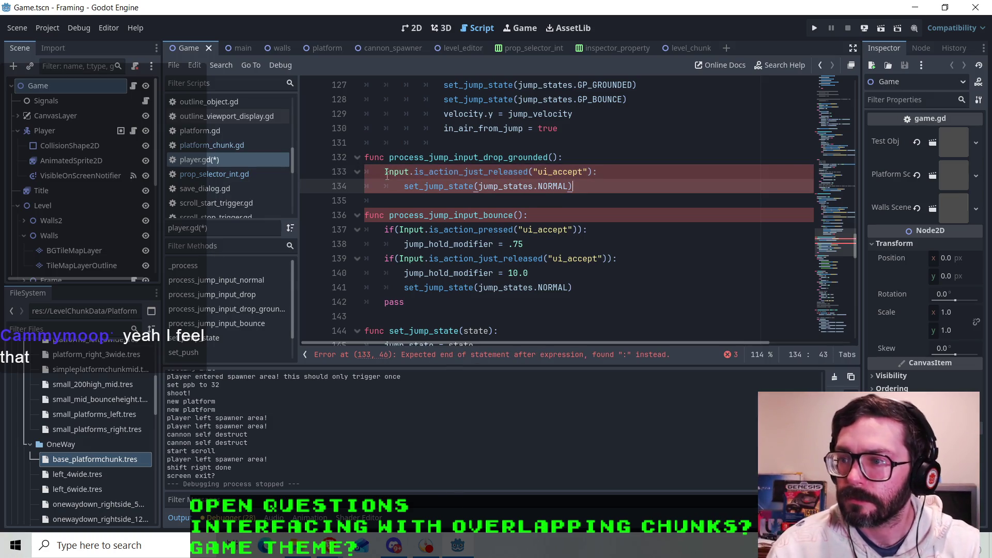
pyautogui.click(388, 171)
pyautogui.write('if')
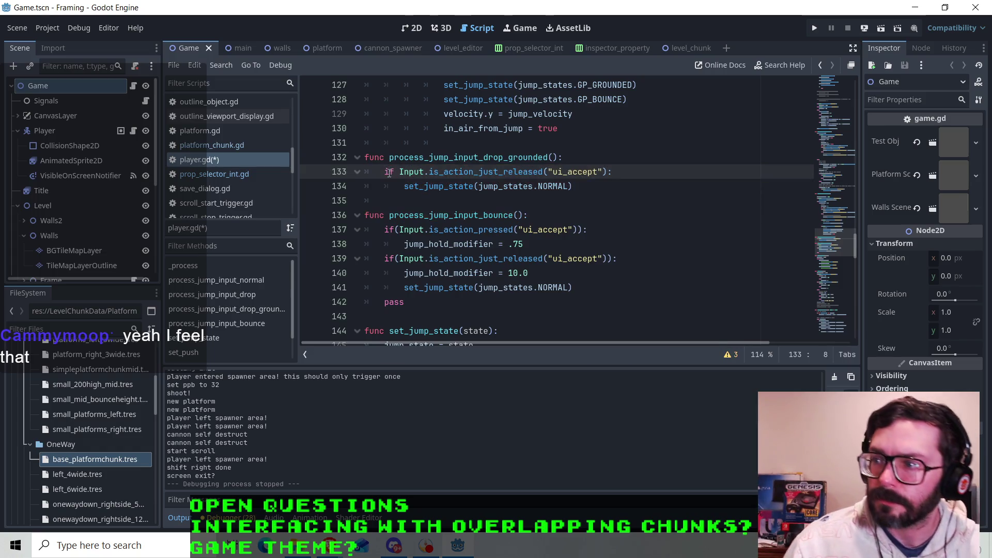
pyautogui.click(661, 184)
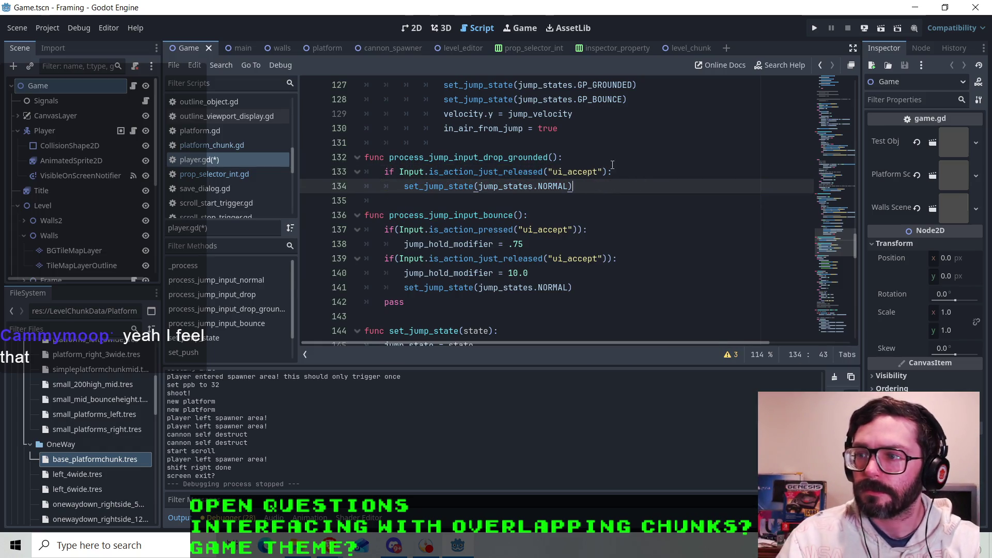
pyautogui.scroll(2, 463, 194)
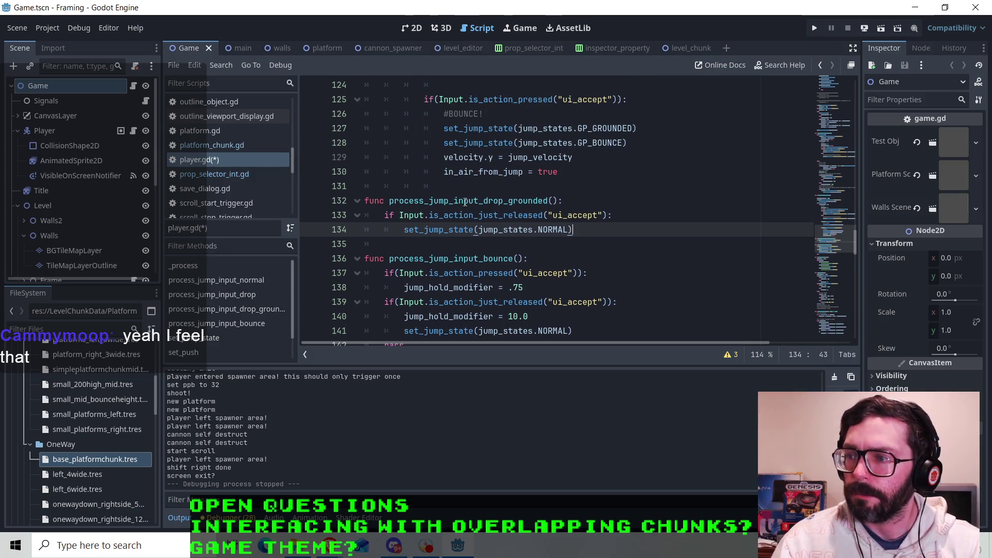
pyautogui.click(567, 242)
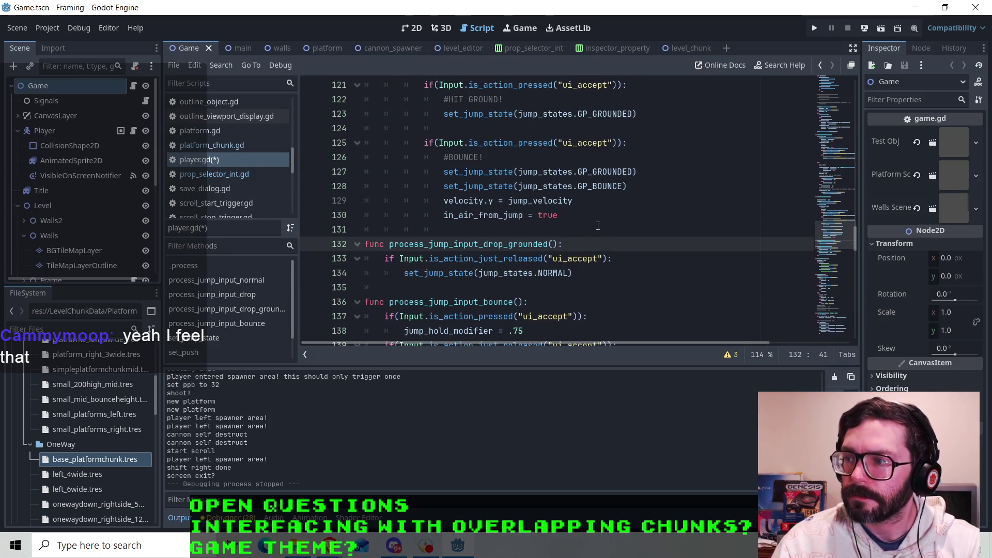
pyautogui.scroll(1, 598, 226)
pyautogui.click(516, 161)
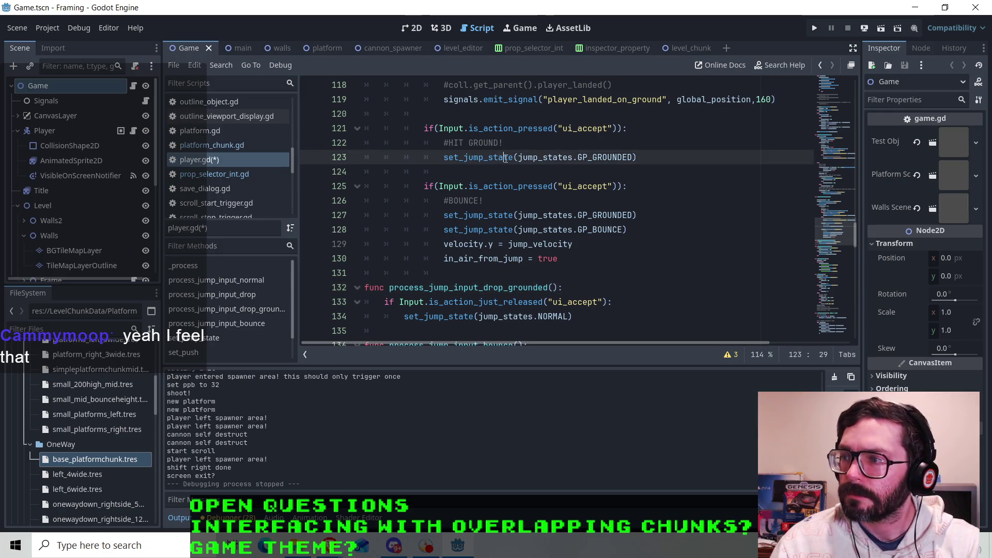
pyautogui.click(506, 144)
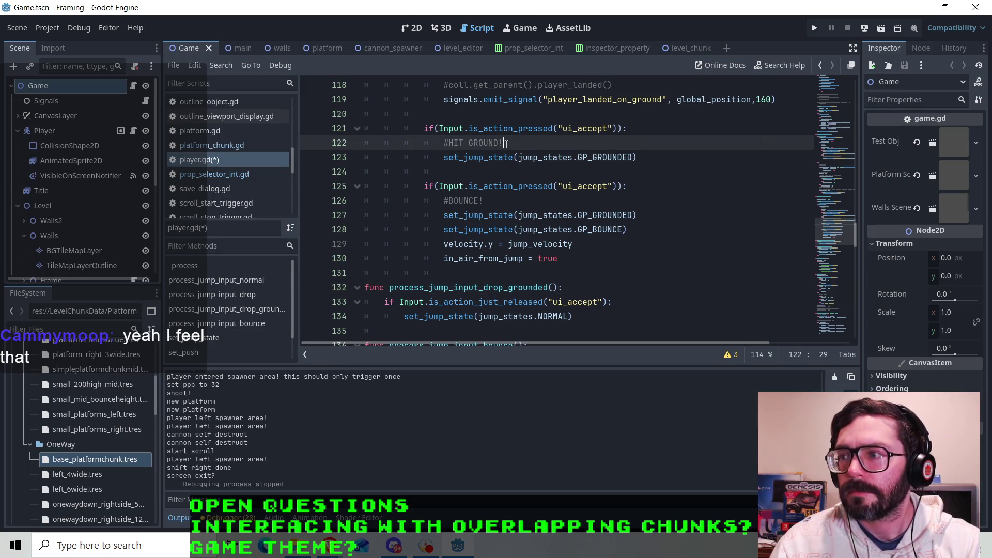
pyautogui.scroll(-1, 506, 144)
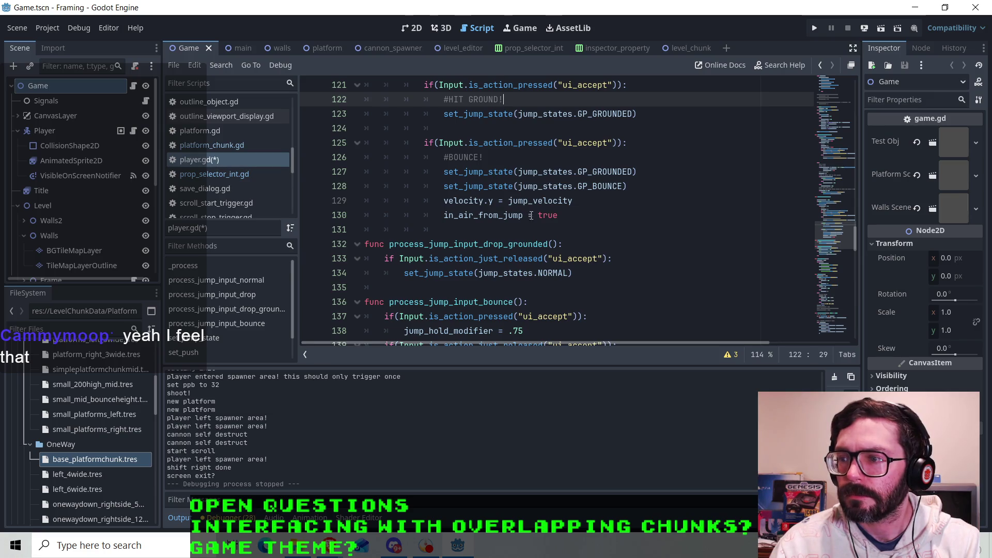
pyautogui.scroll(1, 532, 203)
pyautogui.click(512, 156)
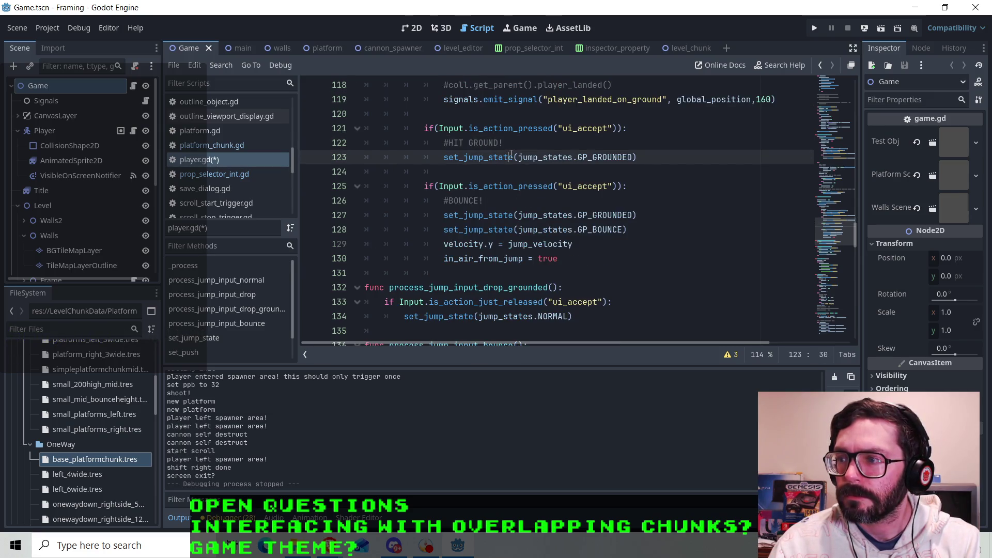
pyautogui.scroll(-1, 512, 154)
pyautogui.scroll(7, 556, 190)
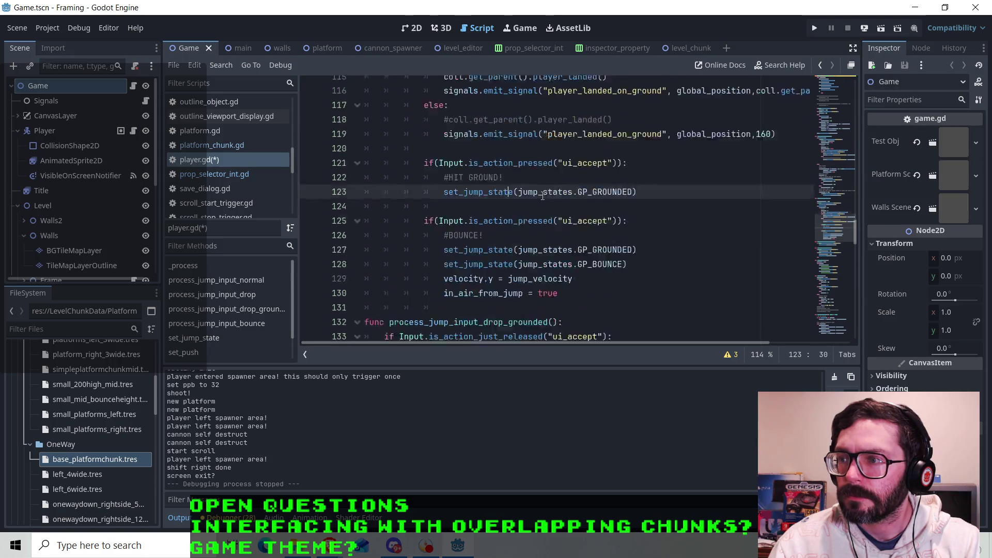
pyautogui.scroll(-3, 543, 195)
pyautogui.scroll(-2, 543, 194)
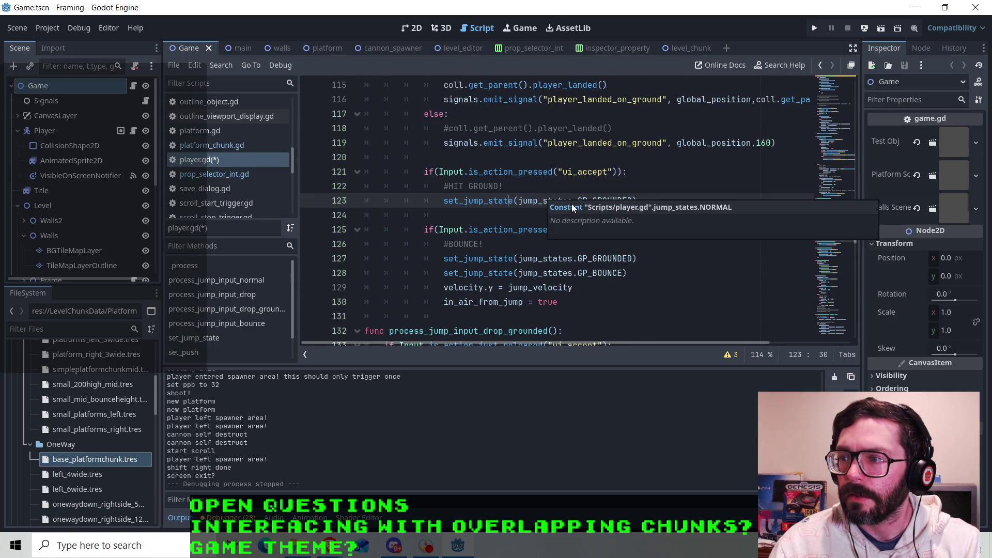
pyautogui.scroll(-2, 547, 212)
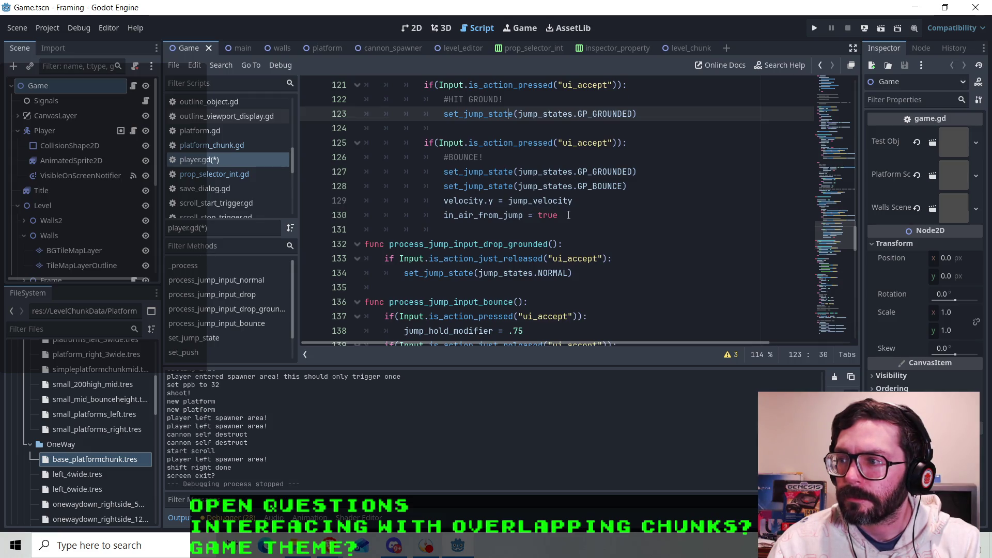
pyautogui.moveTo(642, 171); pyautogui.dragTo(443, 171)
# - Delete the GP_GROUNDED call and move the bounce block after the release check in process_jump_input_drop_grounded
pyautogui.press('BackSpace')
pyautogui.press('BackSpace')
pyautogui.press('BackSpace')
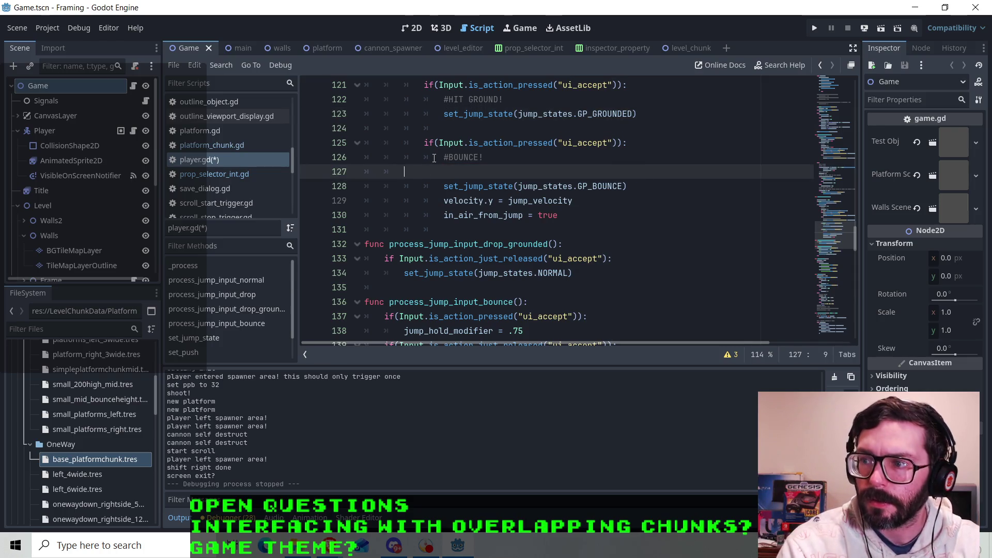
pyautogui.moveTo(559, 201)
pyautogui.mouseDown()
pyautogui.moveTo(496, 201)
pyautogui.moveTo(367, 149)
pyautogui.mouseUp()
pyautogui.hotkey('ctrl', 'c')
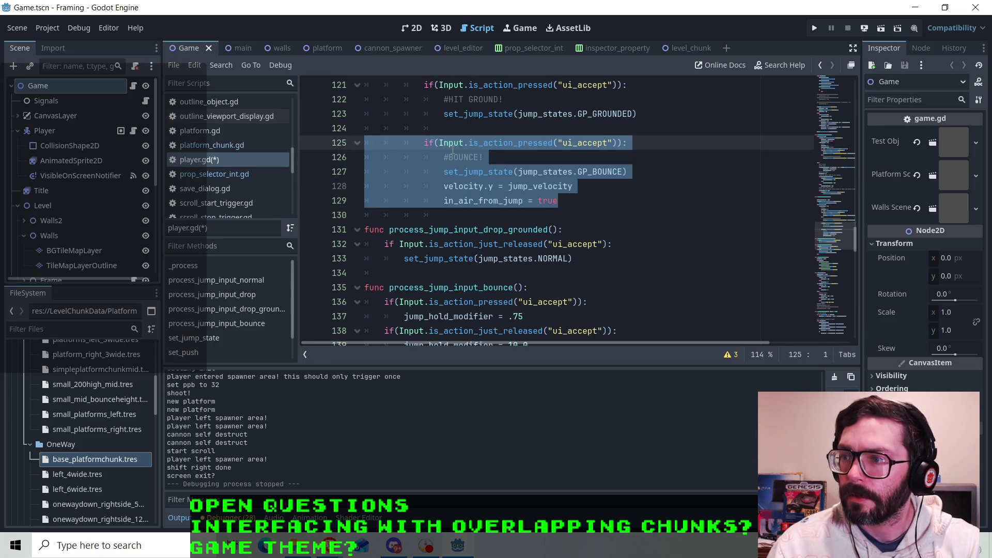
pyautogui.rightClick(453, 150)
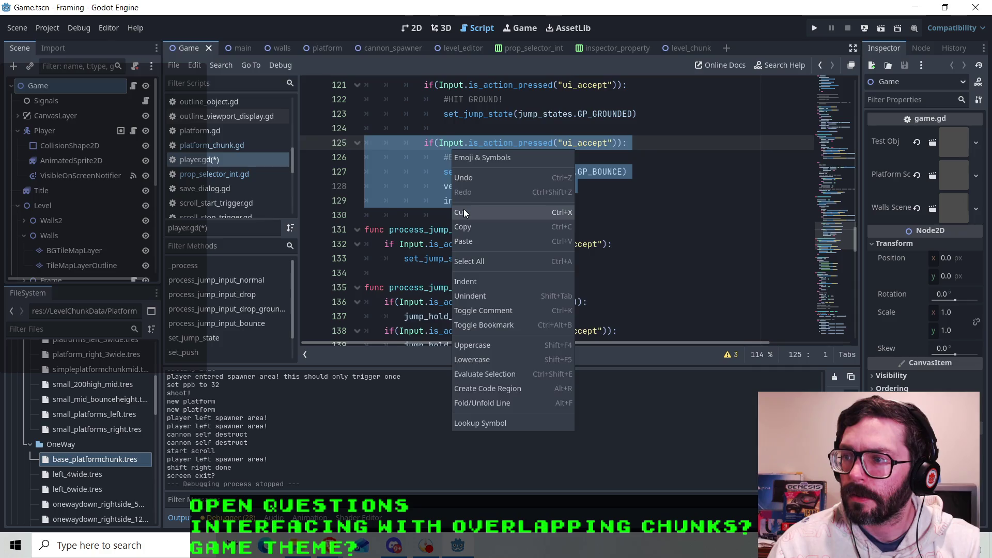
pyautogui.click(463, 209)
pyautogui.click(408, 215)
pyautogui.hotkey('ctrl', 'v')
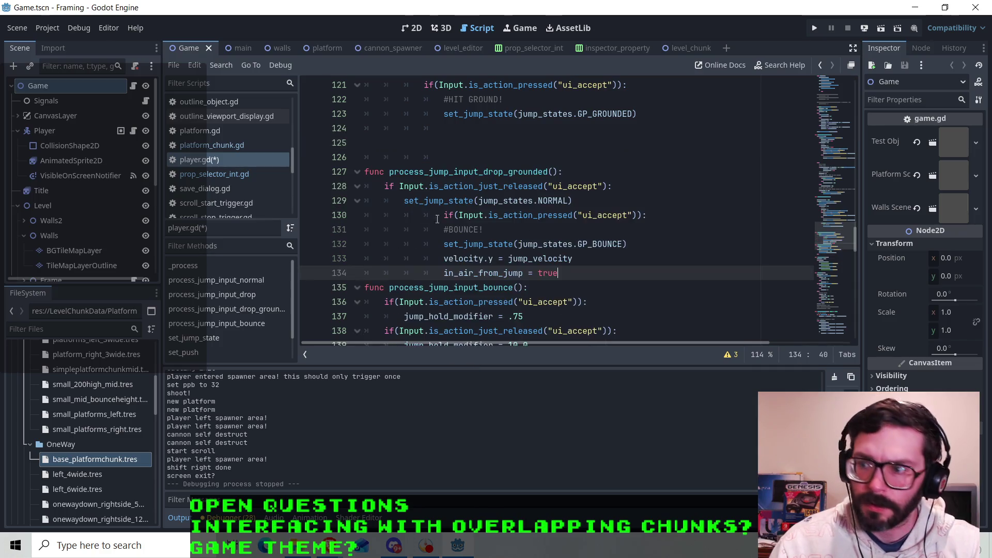
# - Dedent the pasted bounce block and add a blank line after it
pyautogui.moveTo(425, 215); pyautogui.dragTo(445, 268)
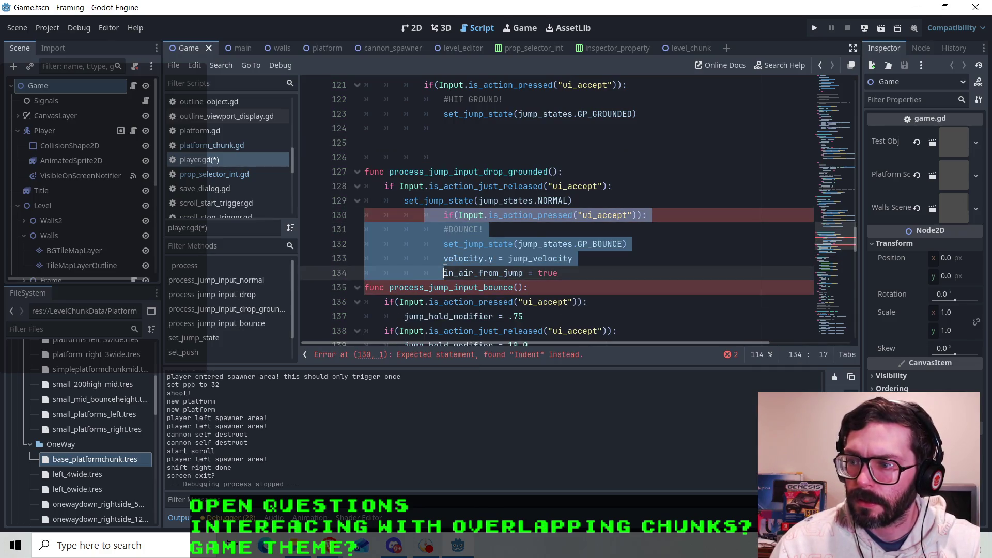
pyautogui.hotkey('shift', 'Tab')
pyautogui.hotkey('shift', 'Tab')
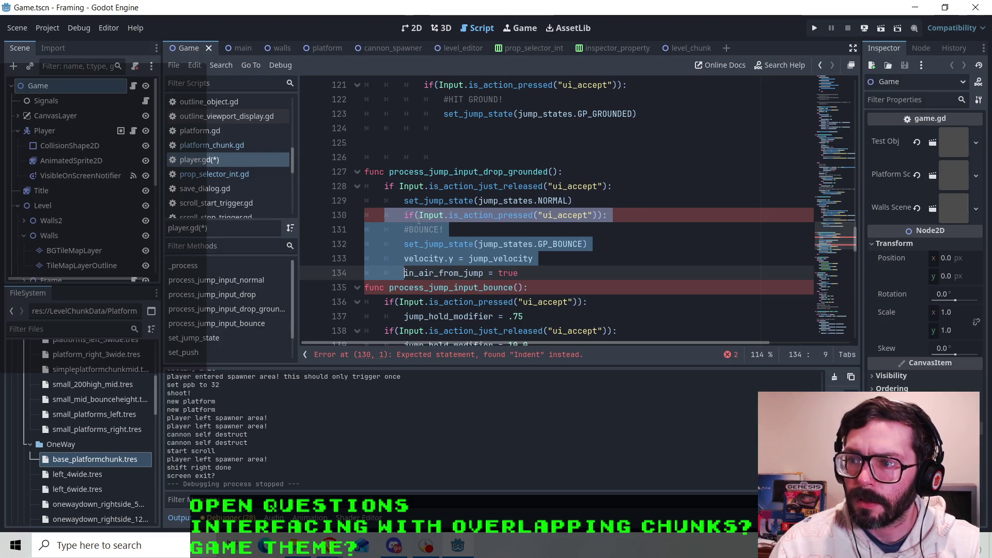
pyautogui.click(403, 215)
pyautogui.press('BackSpace')
pyautogui.press('Down')
pyautogui.click(540, 270)
pyautogui.press('Return')
pyautogui.moveTo(577, 215); pyautogui.dragTo(399, 215)
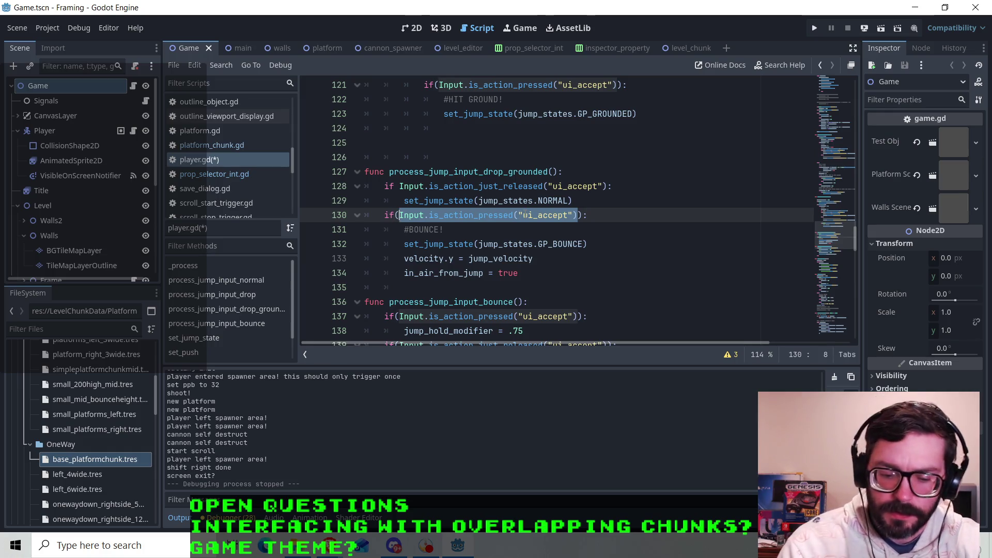
# - Replace the pressed check on line 130 with 'gp_grounded_frames += 1'
pyautogui.press('BackSpace')
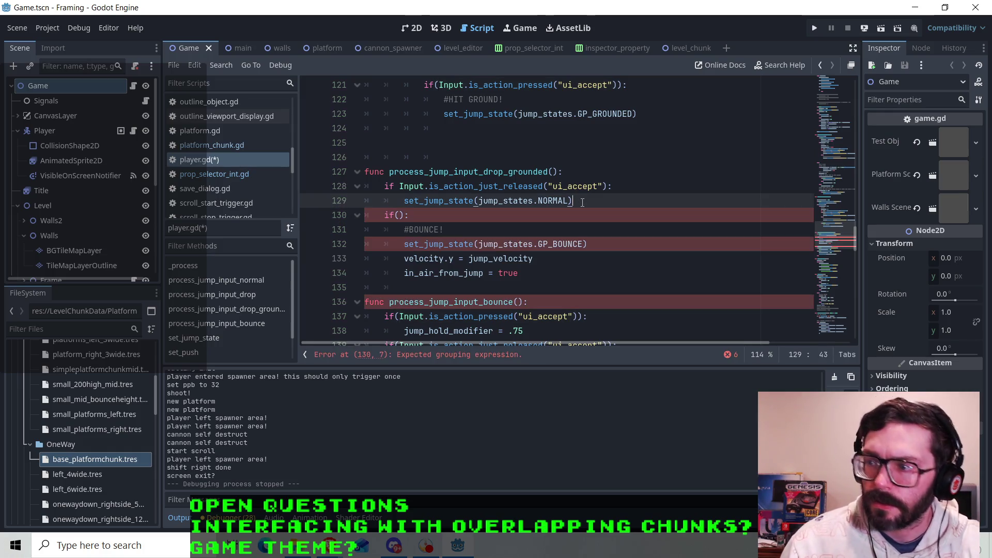
pyautogui.hotkey('ctrl', 'shift', 'Return')
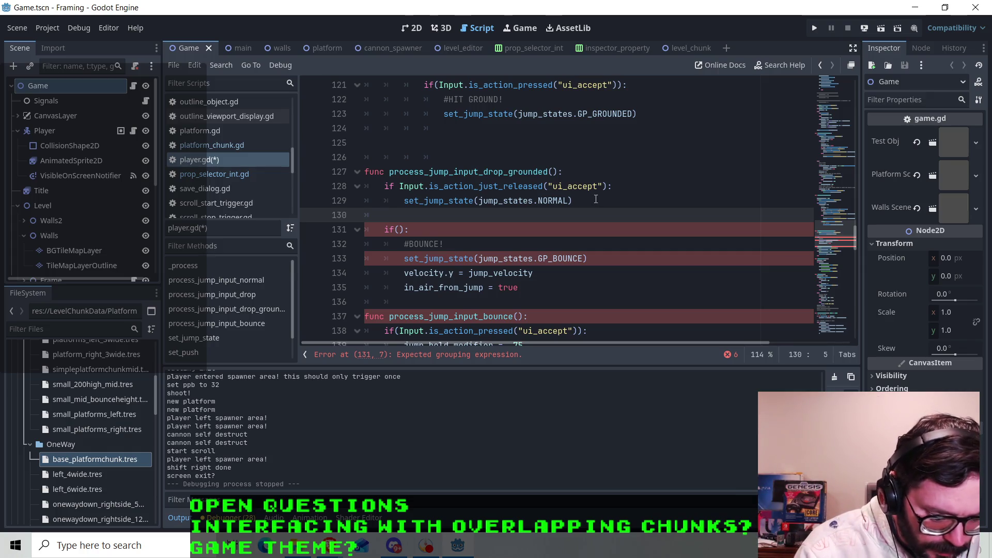
pyautogui.write('var g')
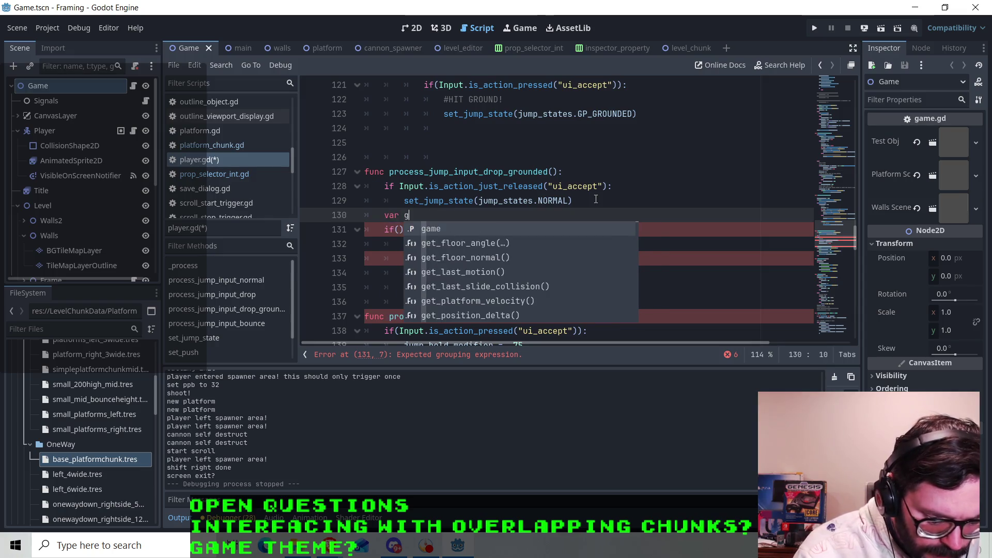
pyautogui.write('p_groun')
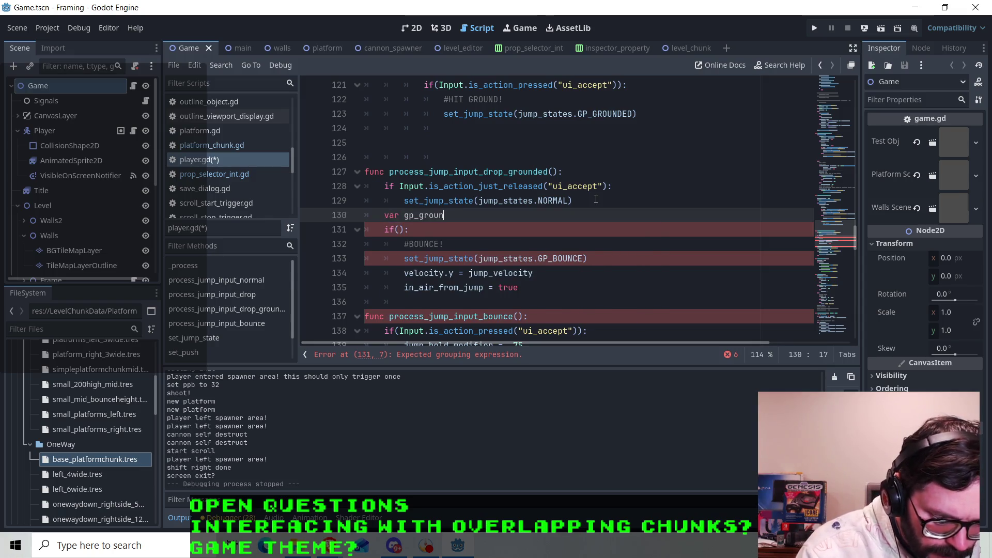
pyautogui.write('ded_frames ')
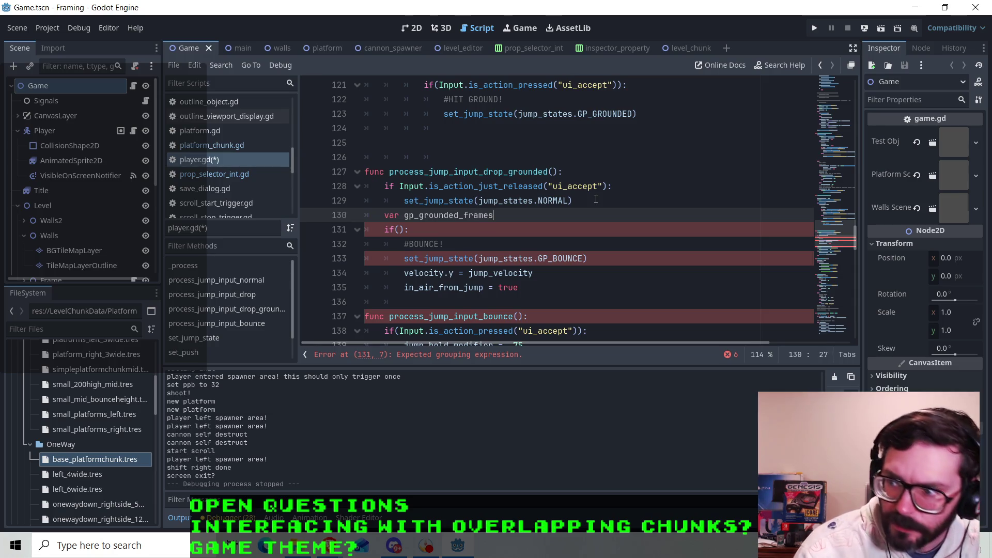
pyautogui.write('+= 1')
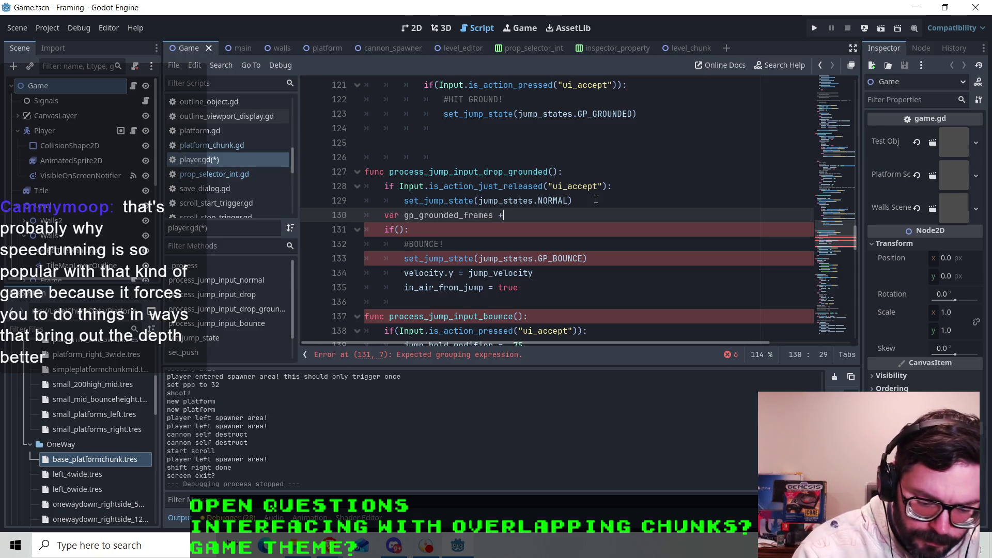
pyautogui.moveTo(496, 216); pyautogui.dragTo(381, 216)
pyautogui.hotkey('ctrl', 'c')
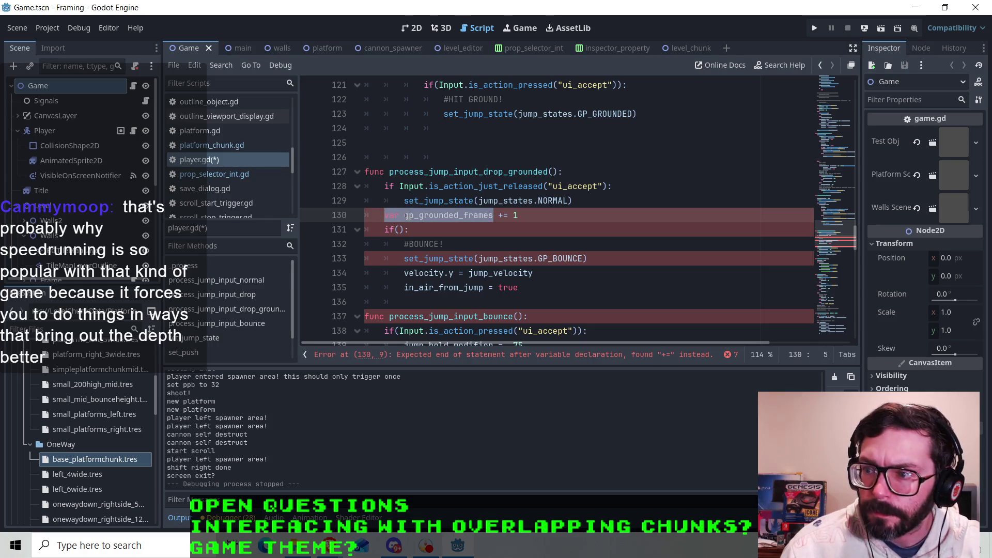
pyautogui.write('gp_grounded_frames')
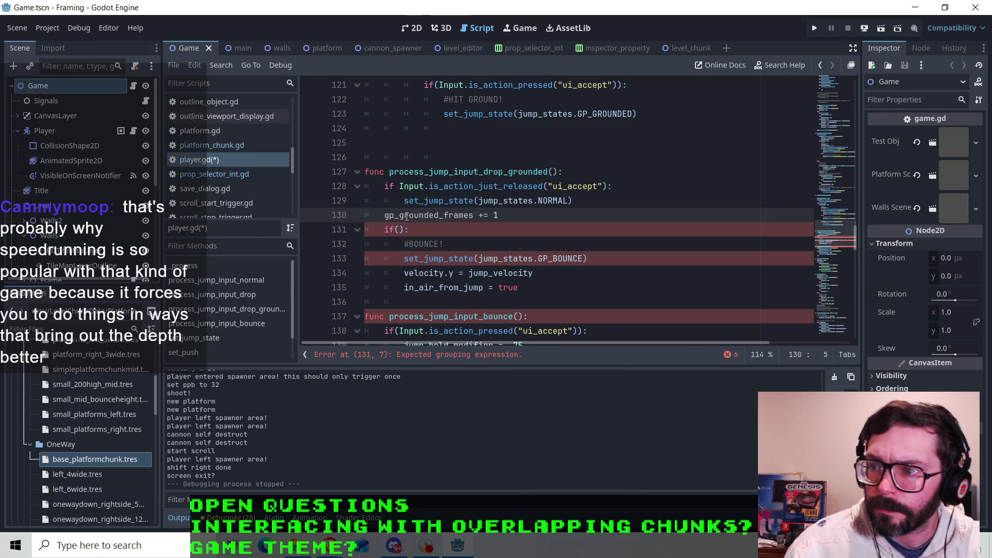
# - Change the bounce condition on line 131 to 'if(gp_grounded_frames > 24):'
pyautogui.click(401, 229)
pyautogui.hotkey('ctrl', 'v')
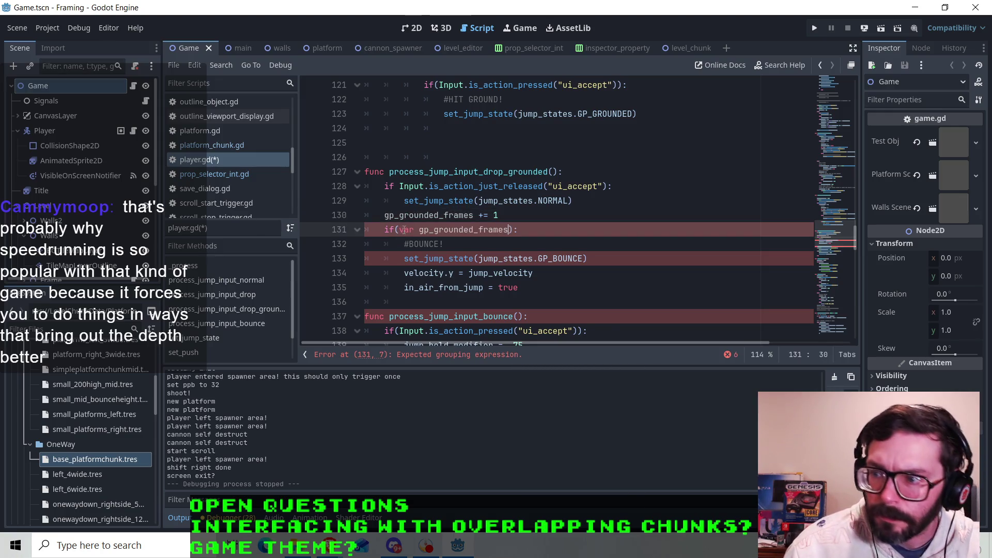
pyautogui.moveTo(420, 229); pyautogui.dragTo(400, 230)
pyautogui.press('BackSpace')
pyautogui.click(490, 230)
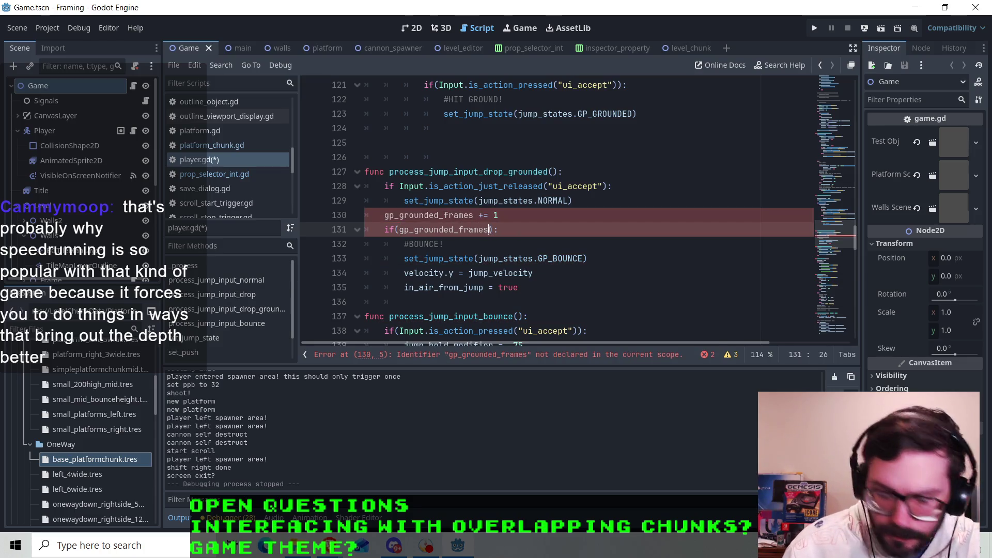
pyautogui.write('> 24')
pyautogui.click(571, 245)
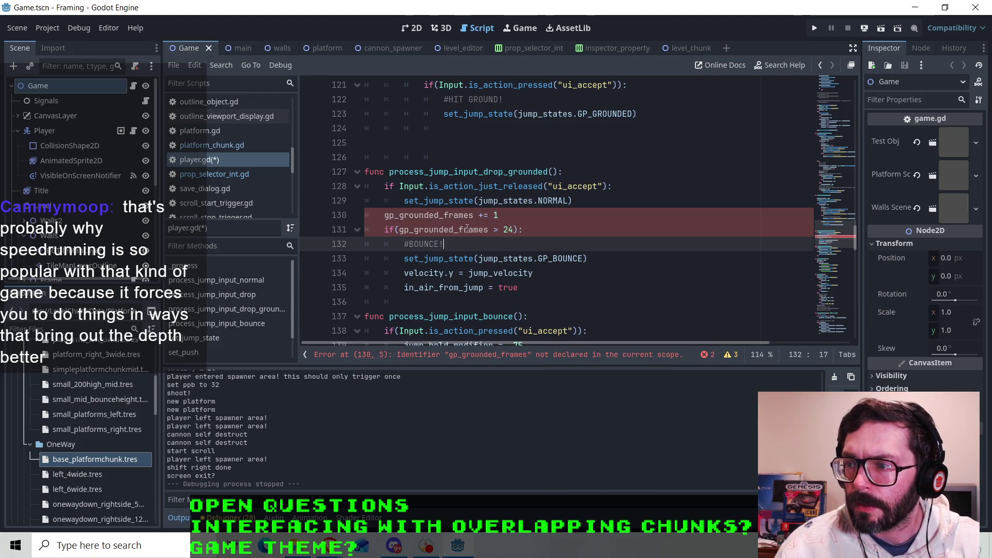
pyautogui.click(467, 228)
pyautogui.scroll(20, 475, 243)
pyautogui.scroll(5, 482, 259)
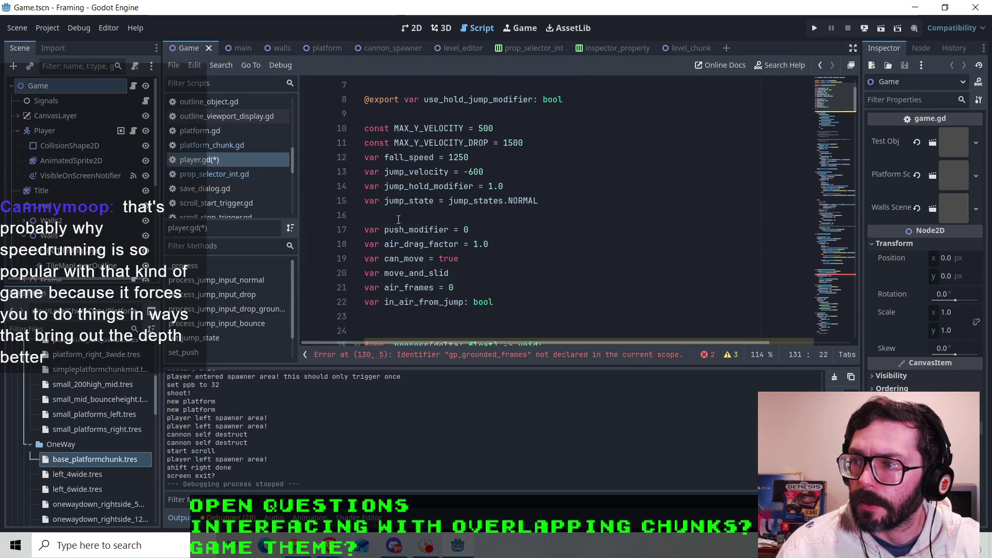
# - Add 'var gp_grounded_frames = 0' on the blank line after the member variable declarations
pyautogui.click(391, 204)
pyautogui.click(464, 209)
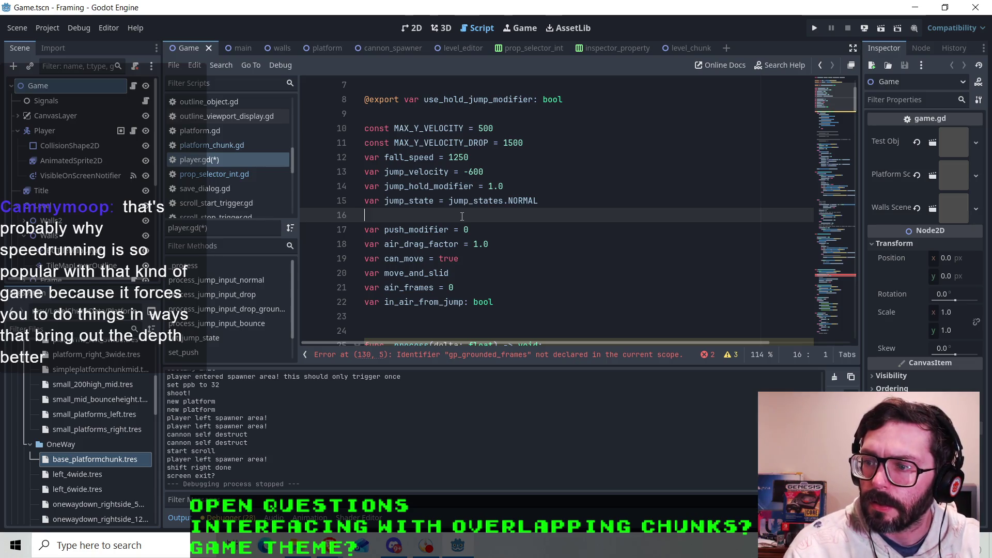
pyautogui.press('Down')
pyautogui.press('Down')
pyautogui.press('Down')
pyautogui.write('var gp_grounded_frames')
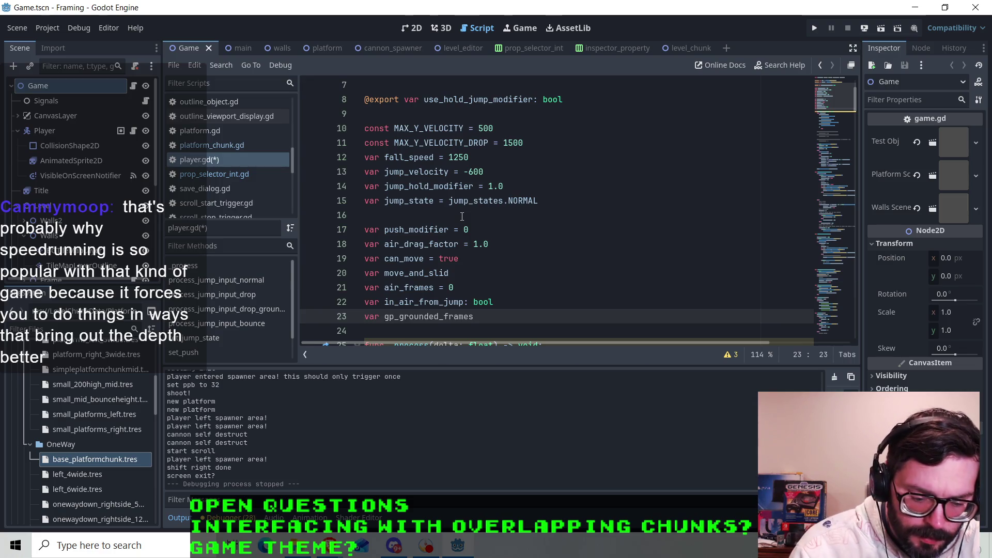
pyautogui.write(' = 0')
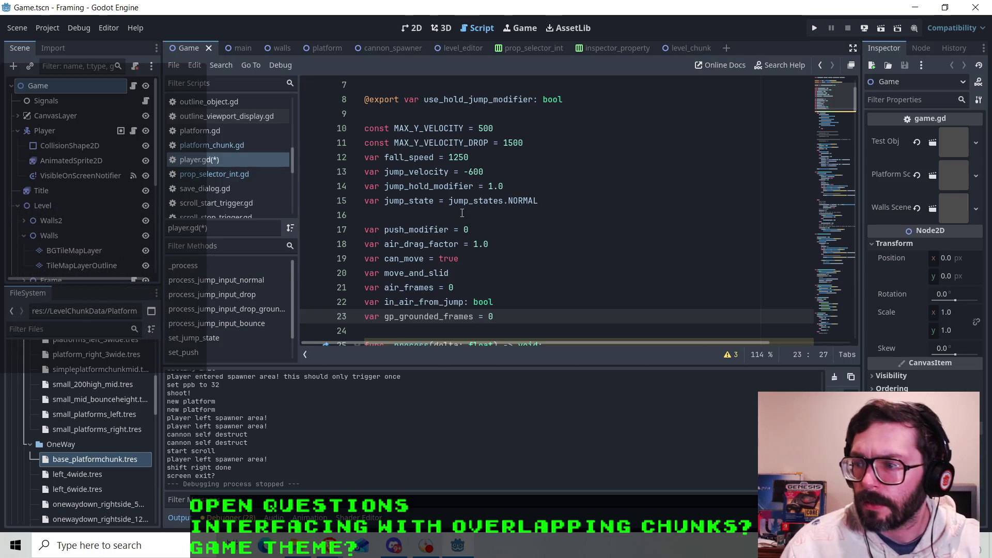
pyautogui.scroll(-4, 465, 217)
pyautogui.scroll(-20, 415, 202)
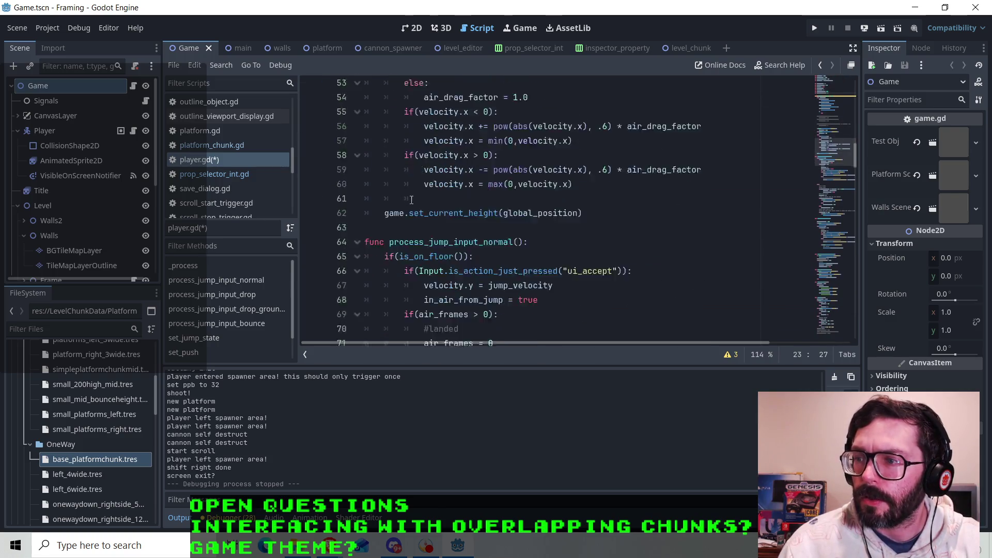
# - Delete the extra blank line 125 before the drop-grounded function
pyautogui.scroll(-8, 414, 201)
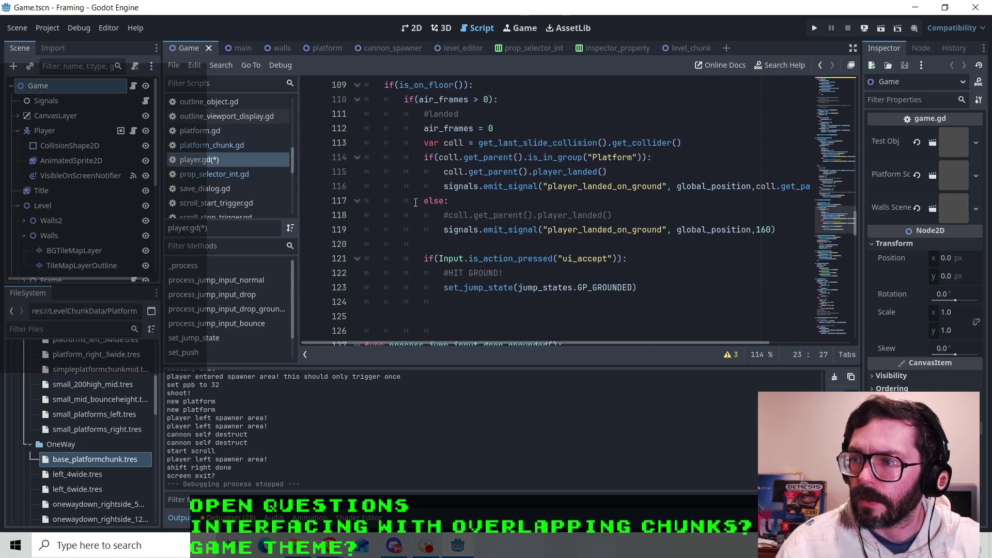
pyautogui.scroll(-3, 439, 222)
pyautogui.click(465, 187)
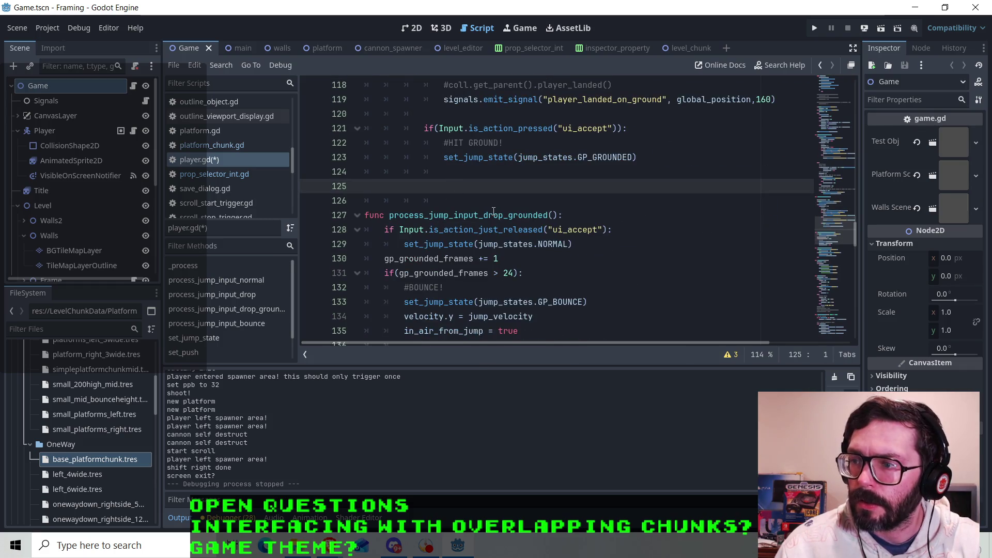
pyautogui.press('BackSpace')
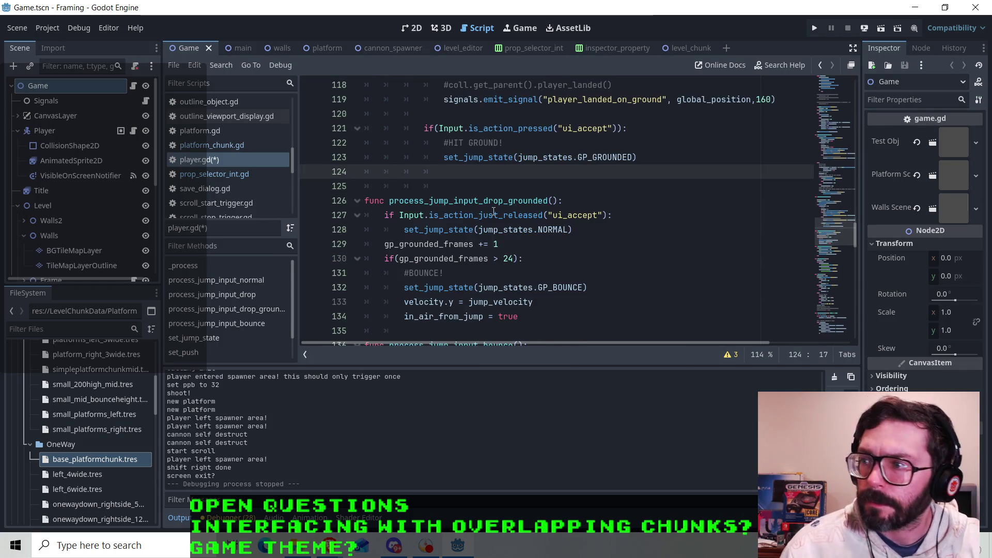
# - Scroll to set_jump_state and inspect its NORMAL and GP_DROP match cases
pyautogui.scroll(-1, 467, 219)
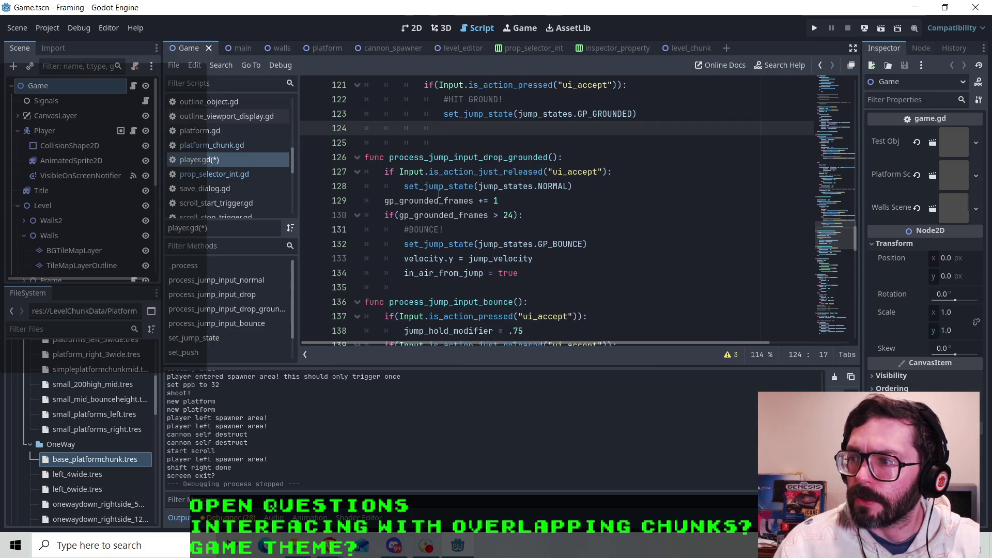
pyautogui.click(440, 188)
pyautogui.scroll(-6, 454, 192)
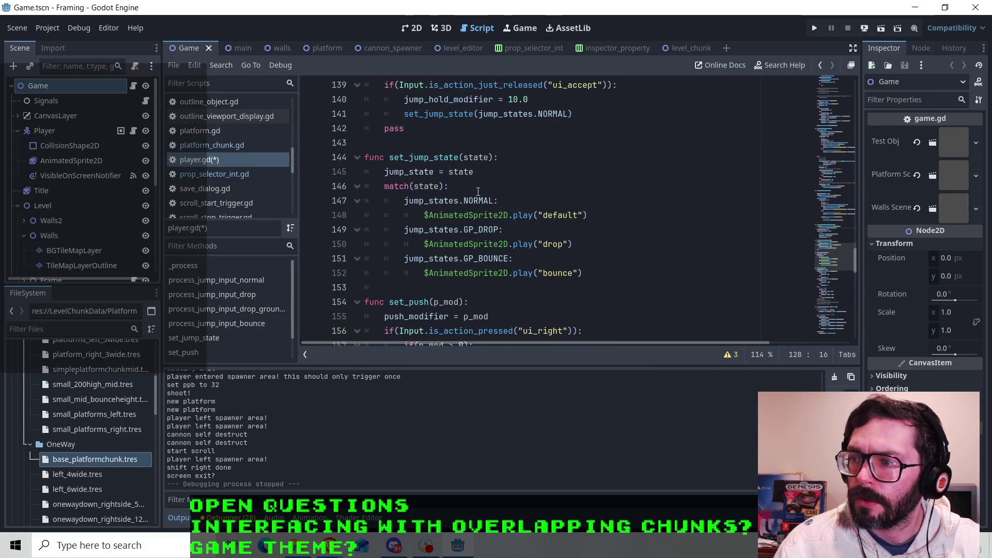
pyautogui.click(462, 200)
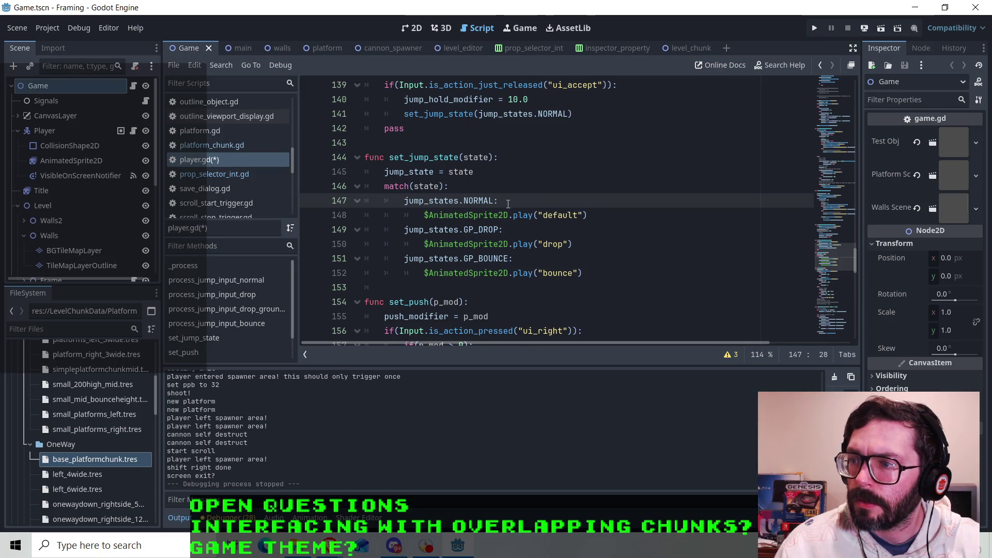
pyautogui.click(522, 231)
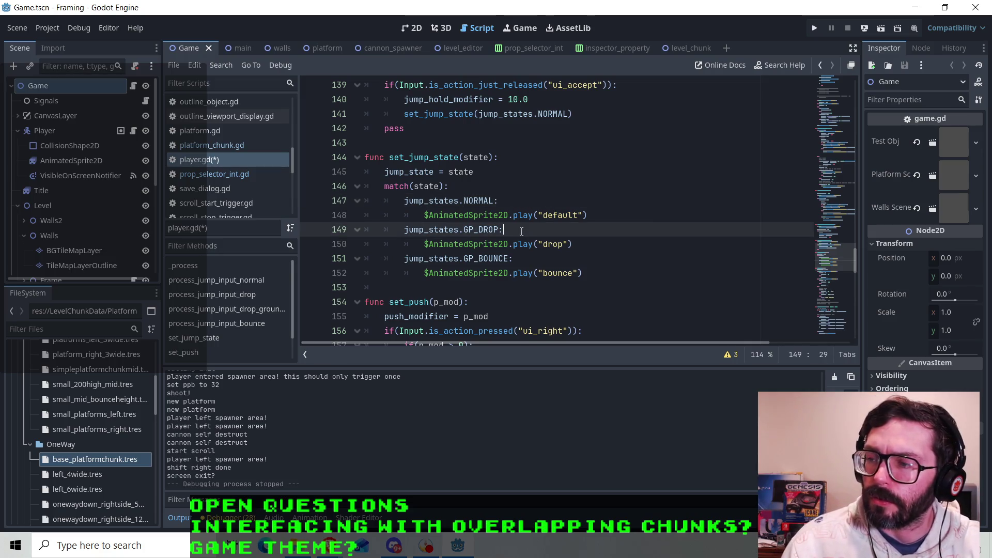
pyautogui.click(506, 205)
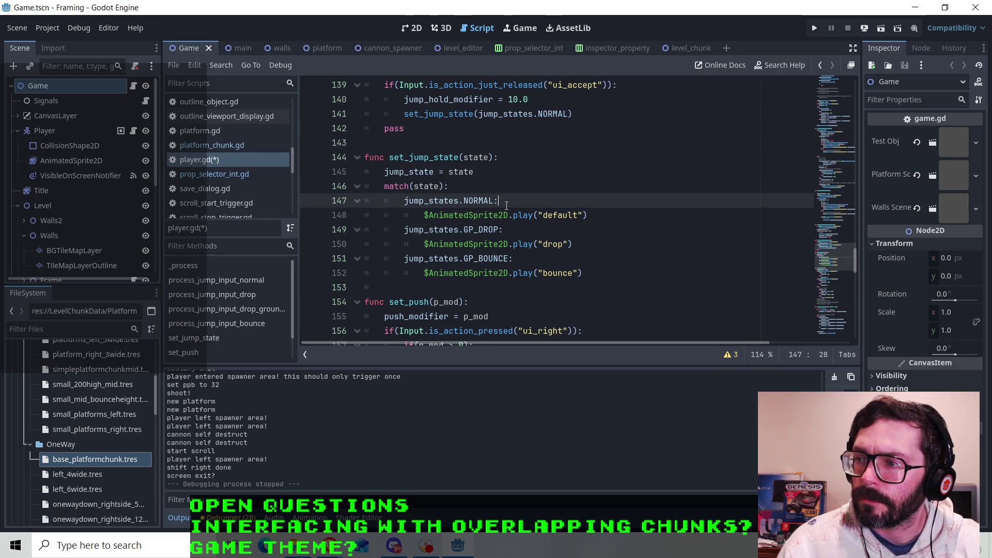
pyautogui.click(483, 180)
pyautogui.click(485, 174)
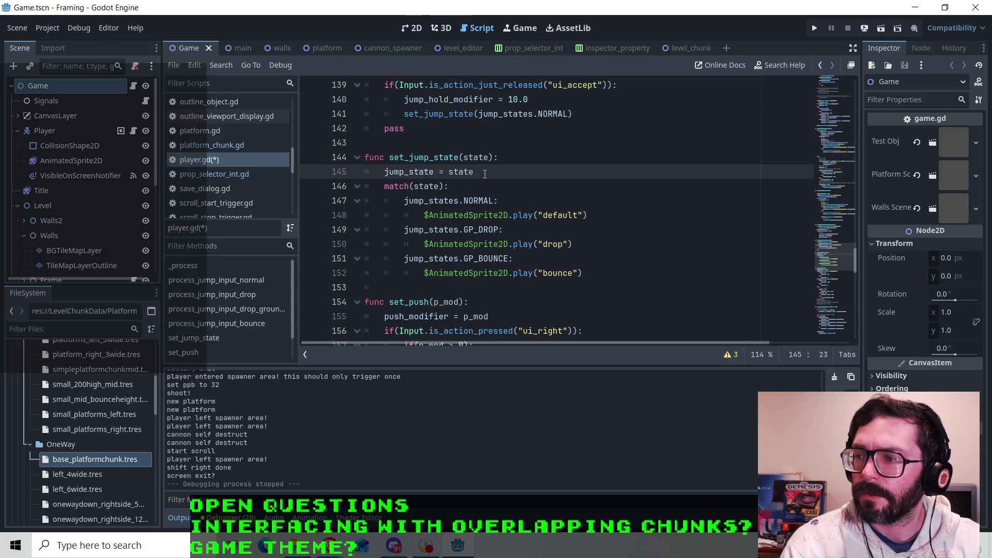
# - Add 'gp_grounded_frames = 0' under the jump_state assignment in set_jump_state
pyautogui.press('Return')
pyautogui.write('var gp_grounded_frames ')
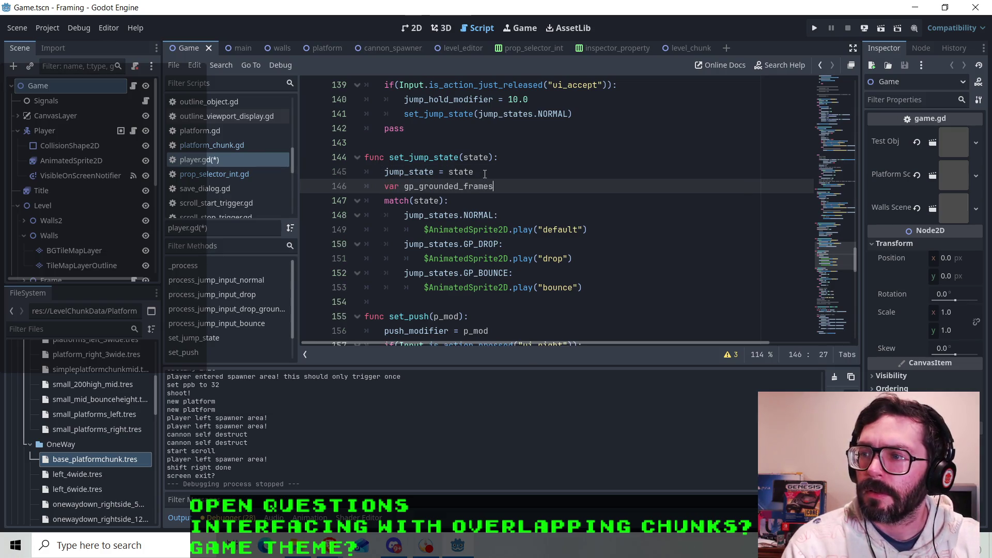
pyautogui.write('= 0')
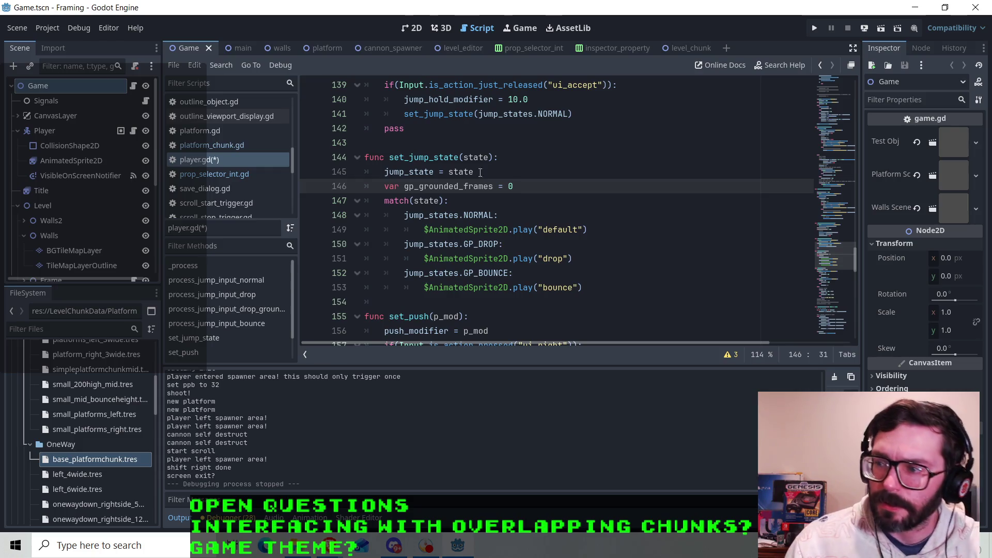
pyautogui.tripleClick(402, 182)
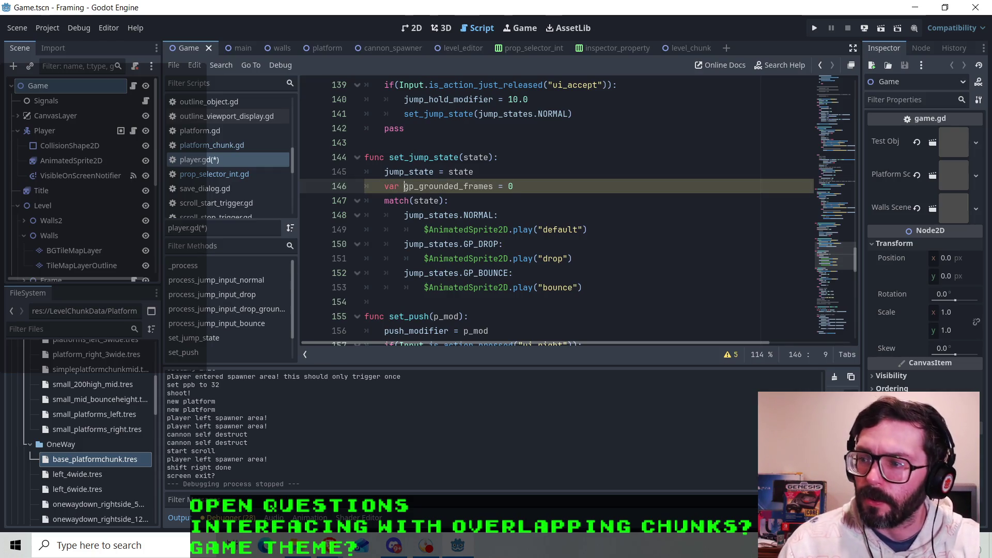
pyautogui.press('BackSpace')
pyautogui.press('BackSpace')
pyautogui.press('BackSpace')
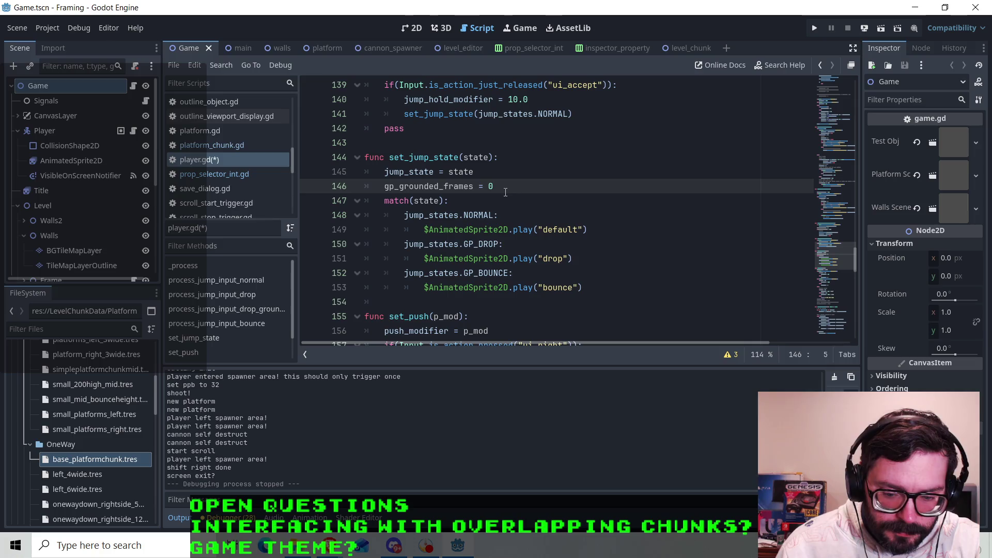
pyautogui.click(503, 181)
# - Add the comment '#do we ALWAYS do this? idk' above the reset and save player.gd
pyautogui.click(490, 177)
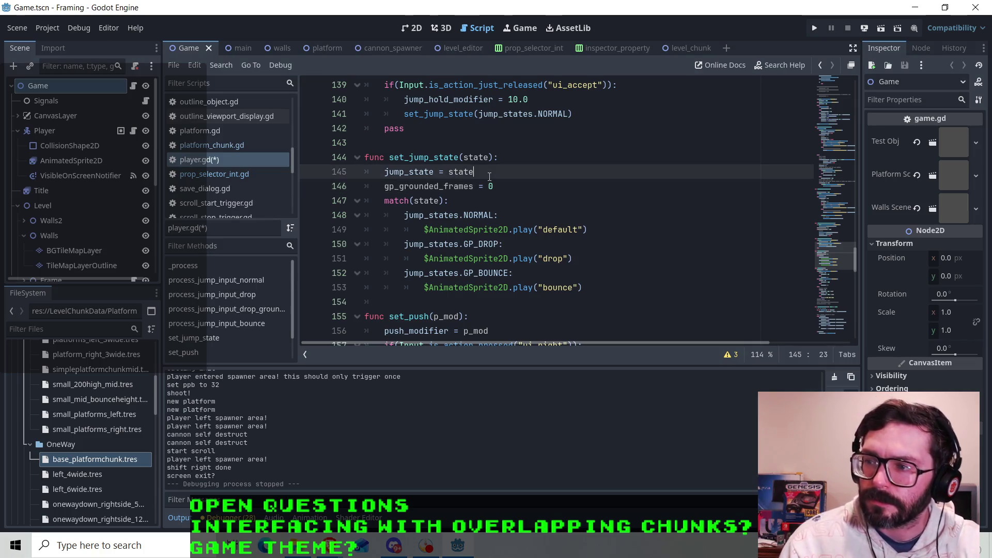
pyautogui.press('Return')
pyautogui.write('#')
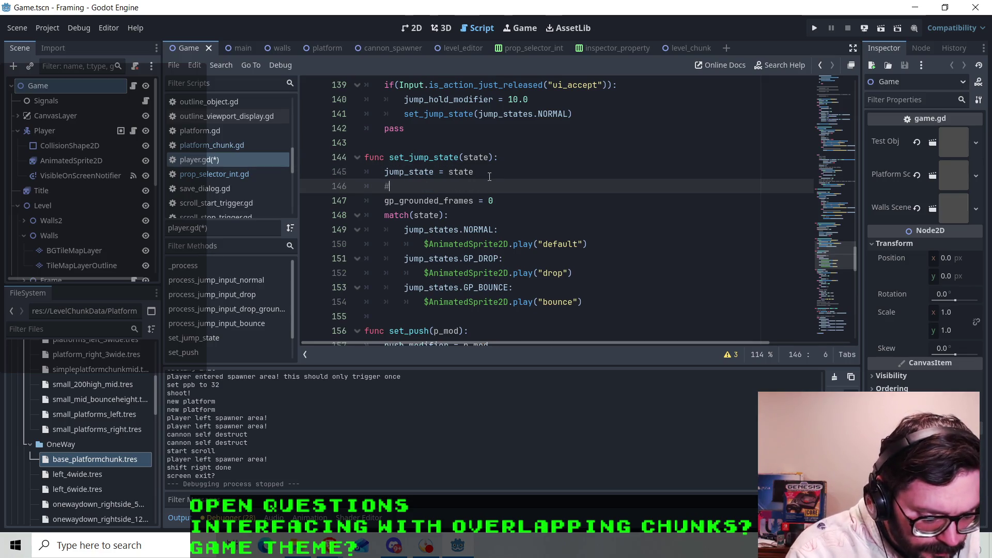
pyautogui.write('do we ALWAYS ')
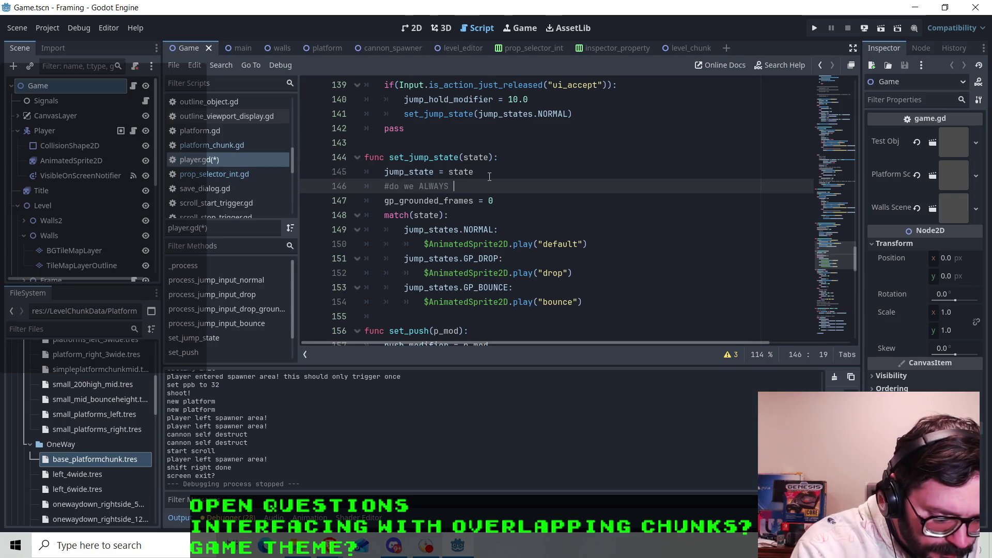
pyautogui.write('do this? idk')
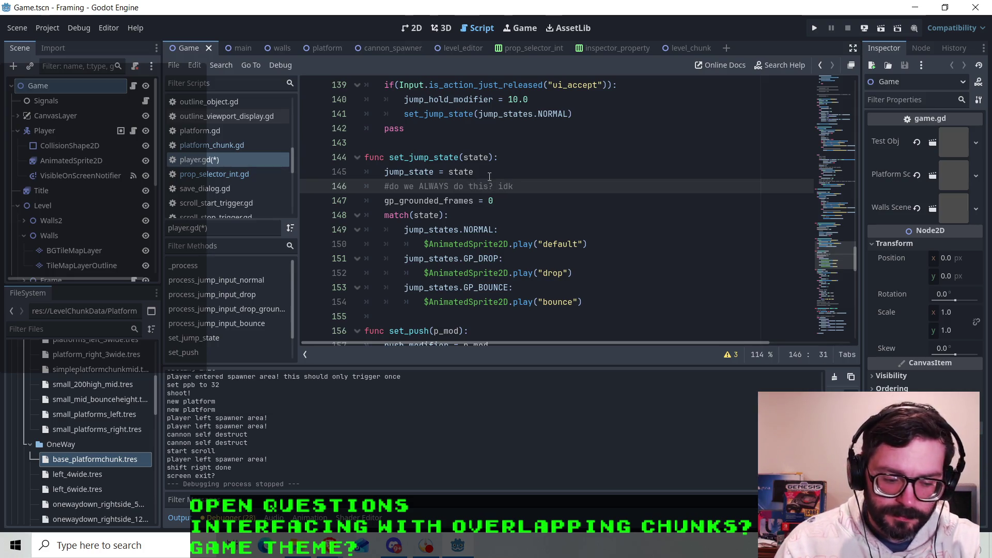
pyautogui.hotkey('ctrl', 's')
pyautogui.click(528, 200)
pyautogui.scroll(13, 529, 200)
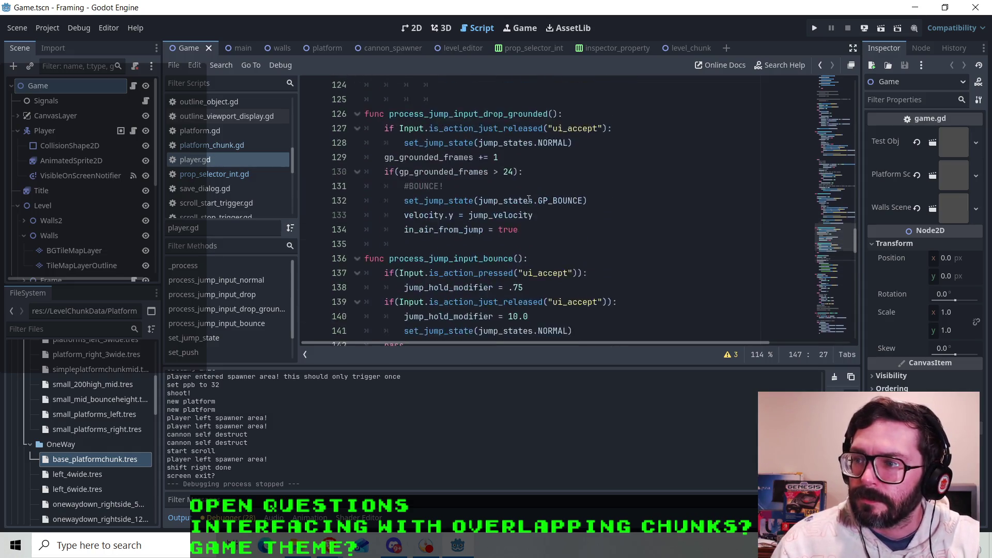
pyautogui.scroll(13, 524, 211)
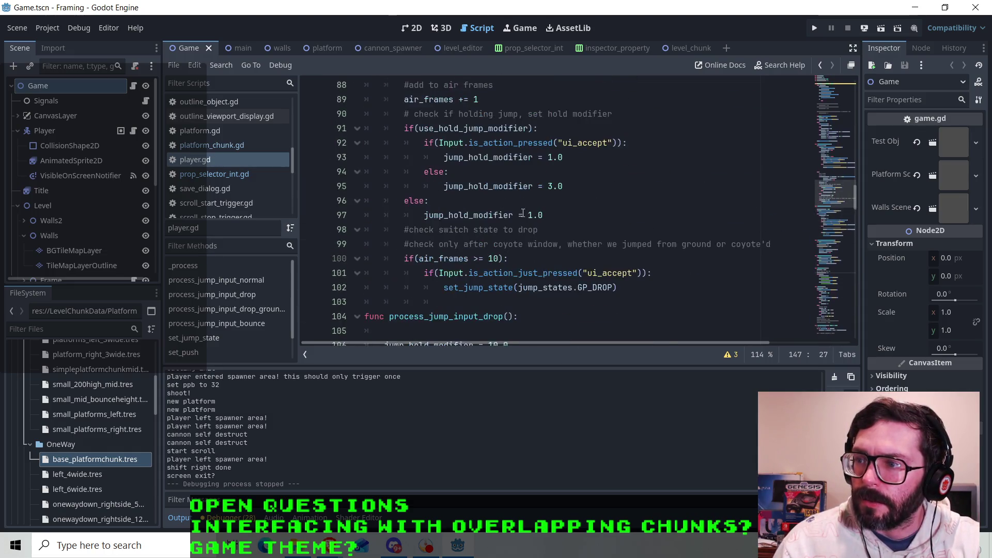
pyautogui.scroll(-20, 519, 217)
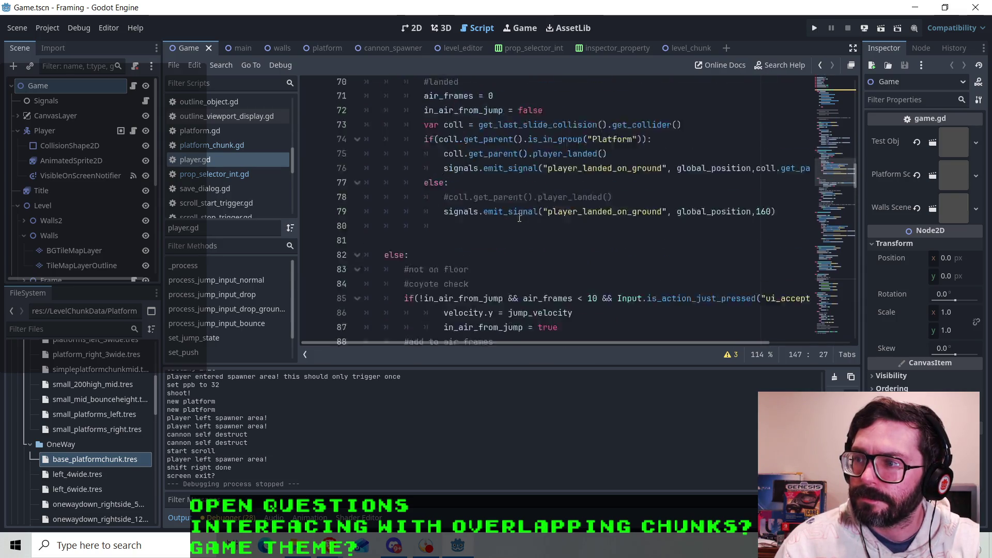
pyautogui.click(454, 186)
pyautogui.press('Up')
pyautogui.press('Up')
pyautogui.press('Up')
pyautogui.click(461, 171)
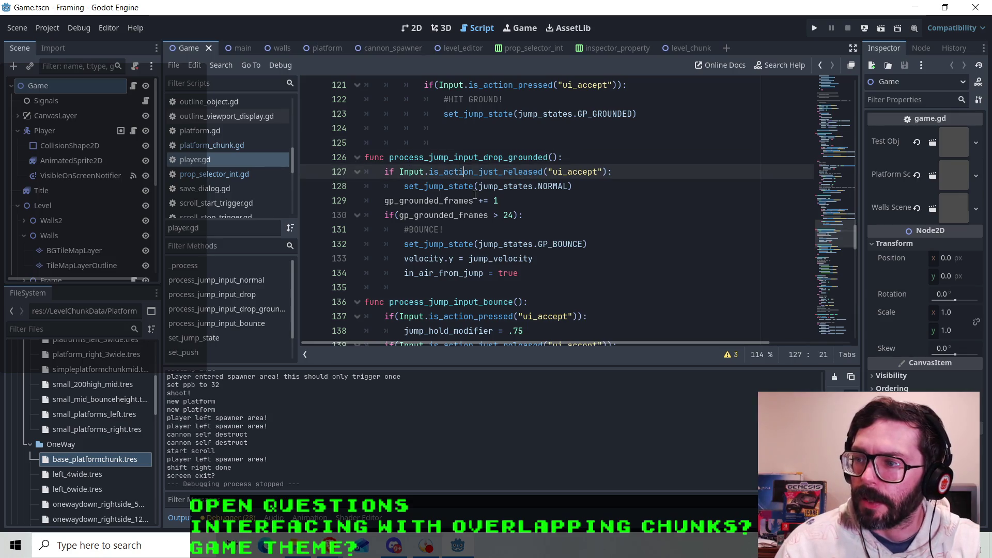
pyautogui.click(574, 187)
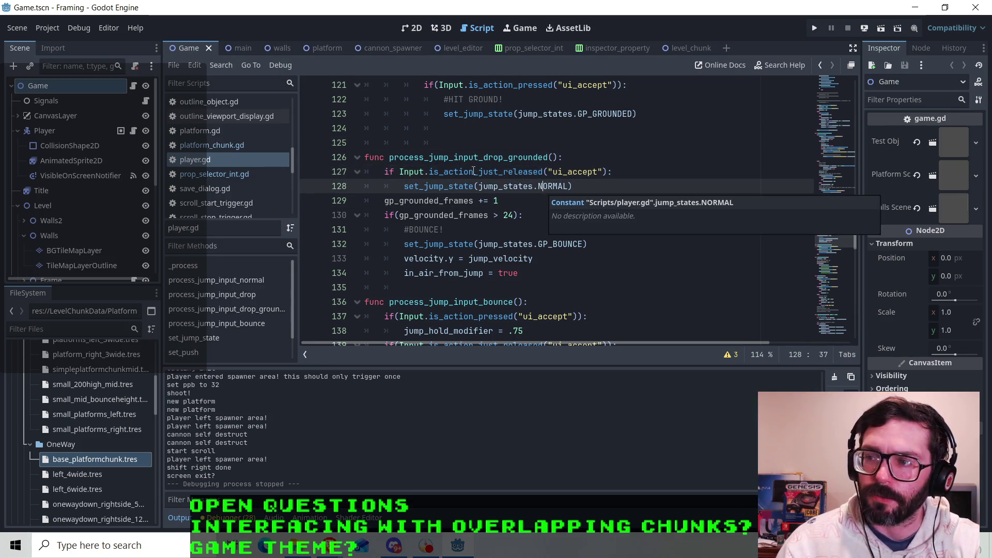
pyautogui.moveTo(548, 157); pyautogui.dragTo(471, 162)
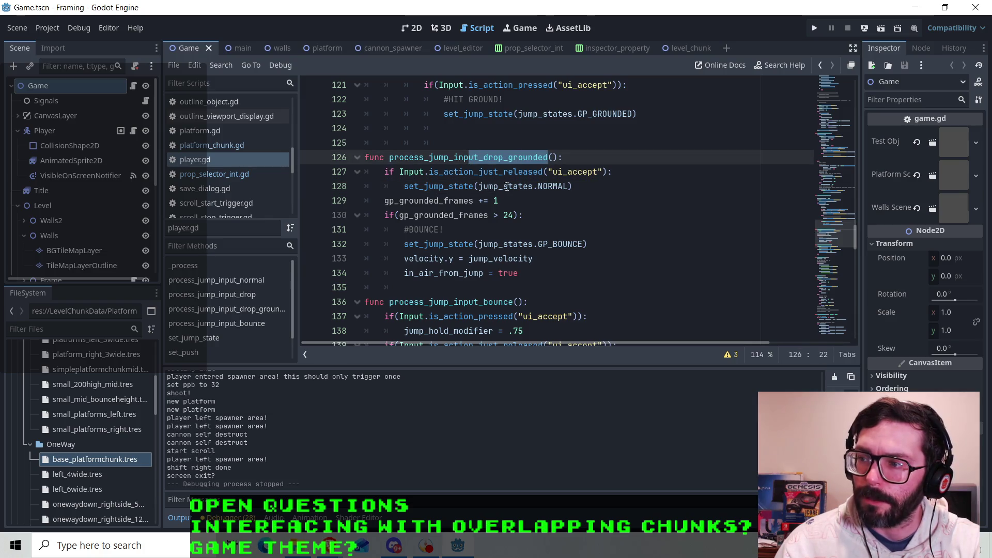
pyautogui.click(596, 188)
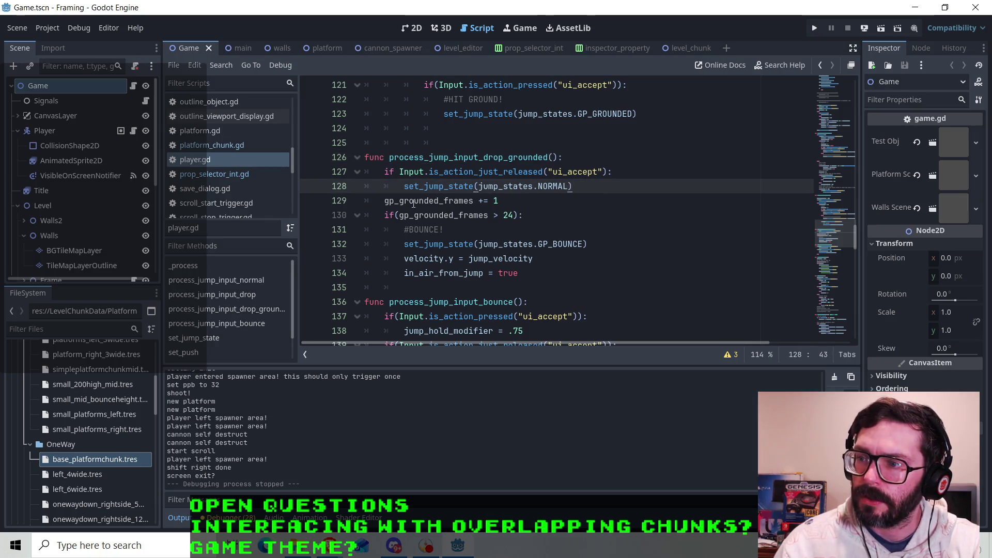
pyautogui.click(542, 201)
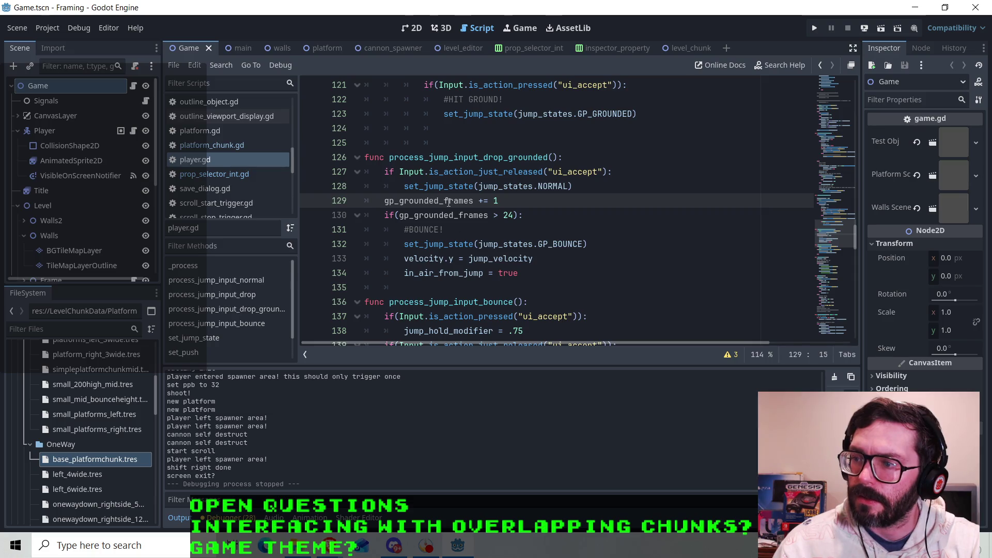
pyautogui.moveTo(531, 216); pyautogui.dragTo(425, 215)
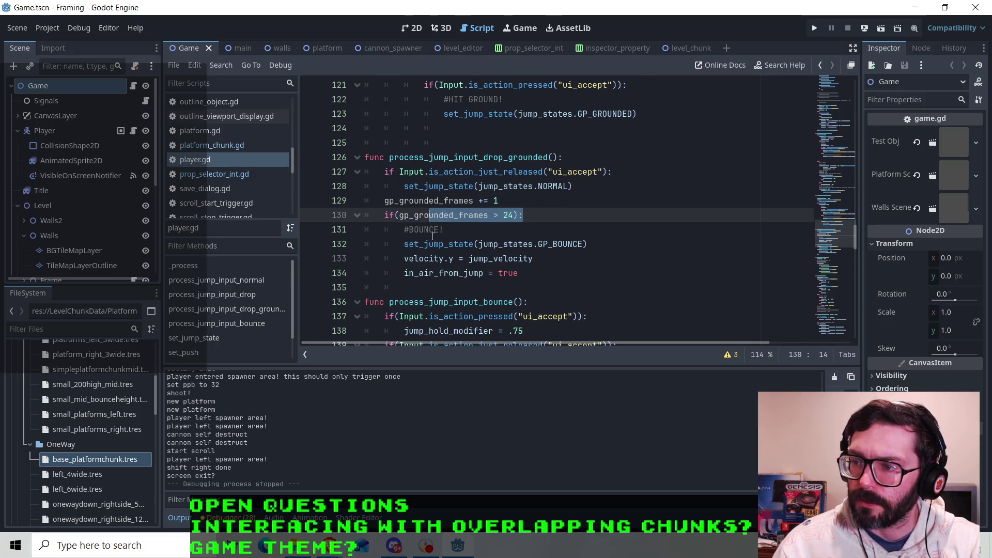
pyautogui.click(538, 244)
pyautogui.click(539, 258)
pyautogui.click(540, 272)
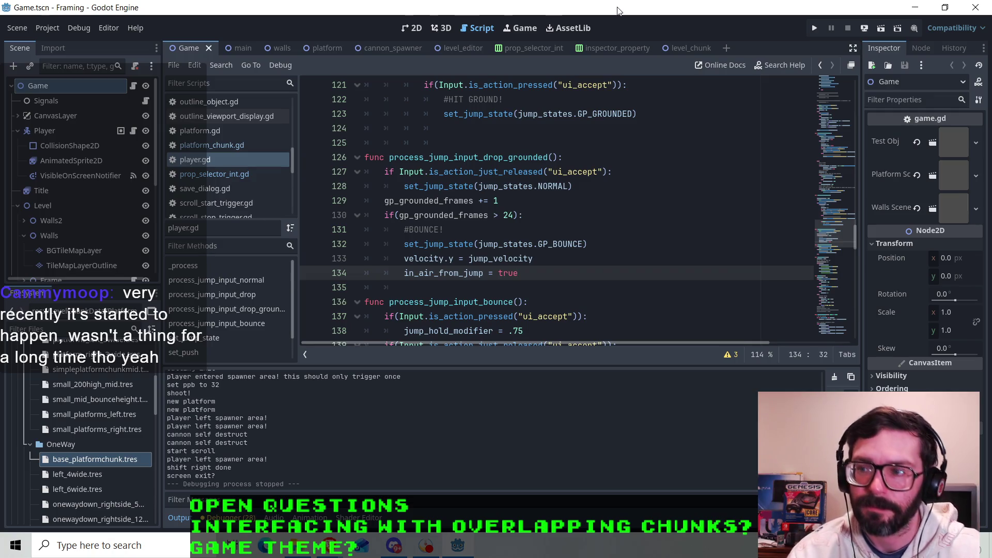
# - Check the bounce code on lines 130–131, then run the project to test the jump
pyautogui.click(527, 215)
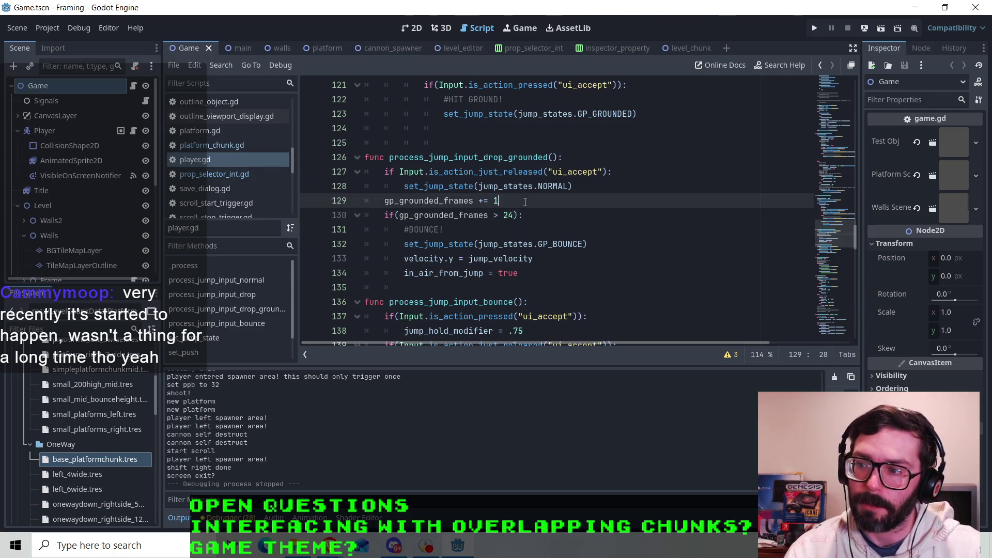
pyautogui.click(509, 229)
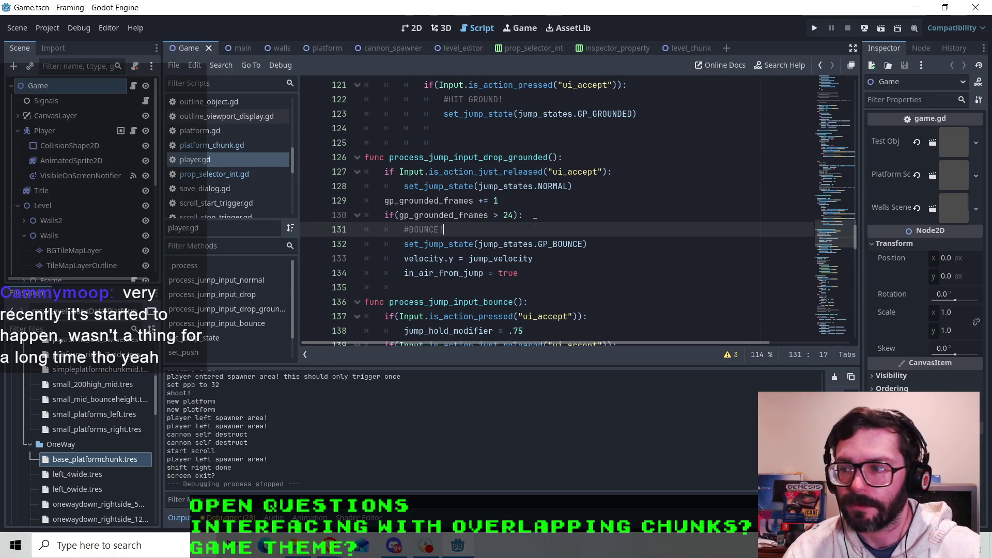
pyautogui.click(530, 217)
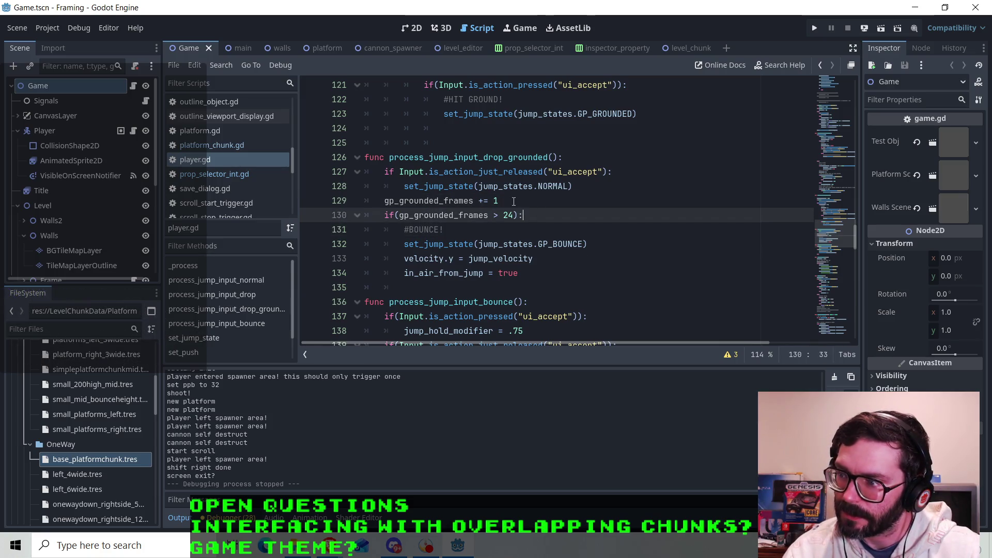
pyautogui.click(812, 28)
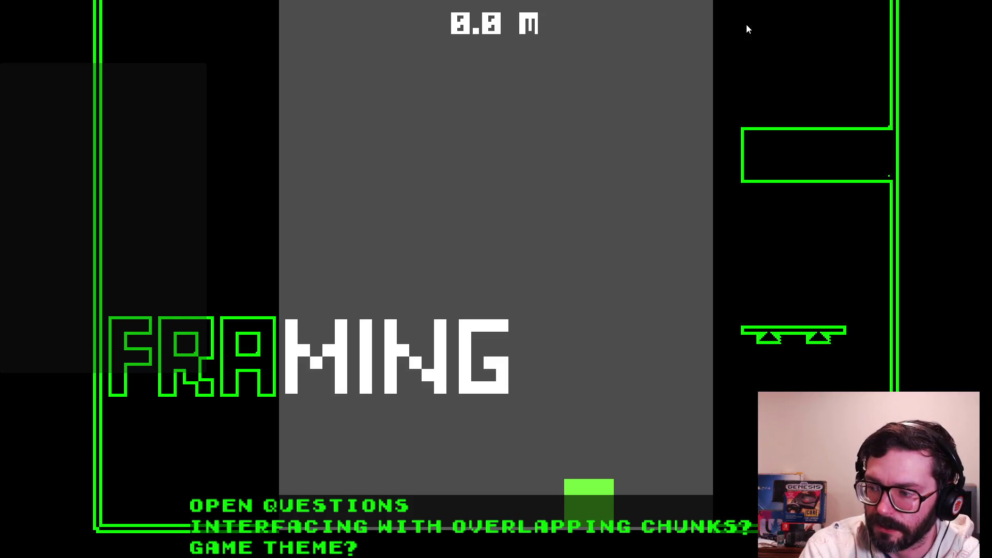
# - Move the block left and right with the arrow keys and jump it toward the right wall
pyautogui.press('Right')
pyautogui.press('Left')
pyautogui.press('Right')
pyautogui.press('Left')
pyautogui.press('Right')
pyautogui.press('Left')
pyautogui.press('Right')
pyautogui.press('Up')
pyautogui.press('Up')
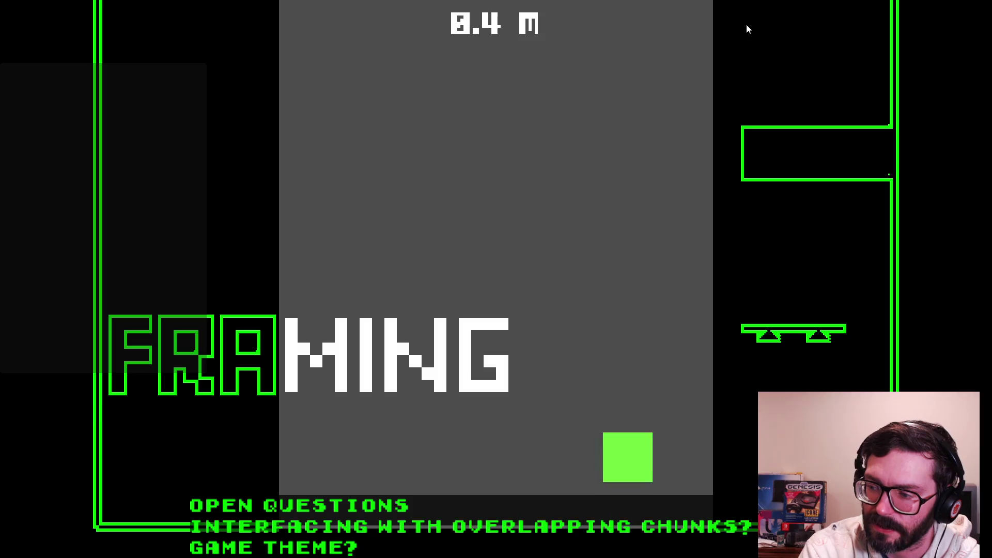
pyautogui.press('Up')
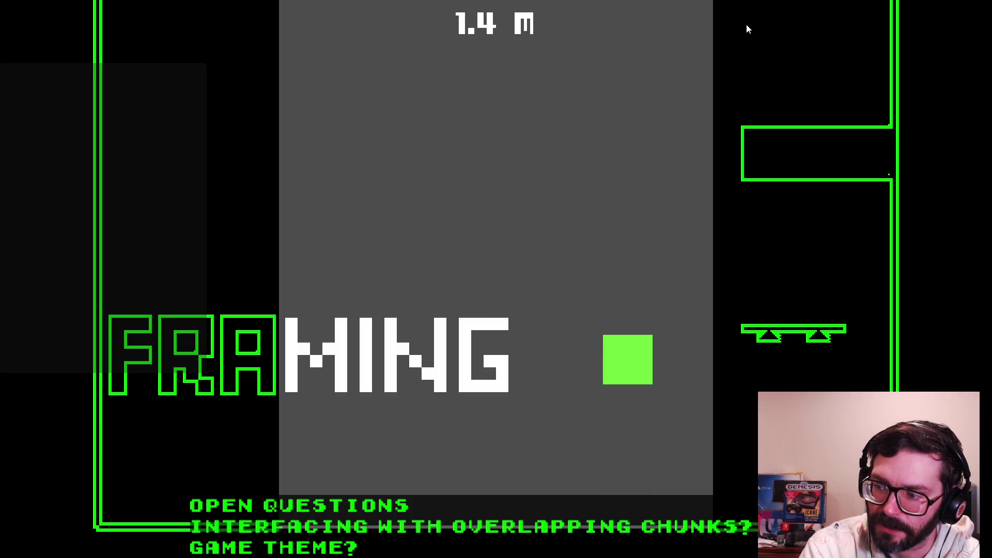
pyautogui.press('Left')
pyautogui.press('Right')
pyautogui.press('Up')
pyautogui.press('Up')
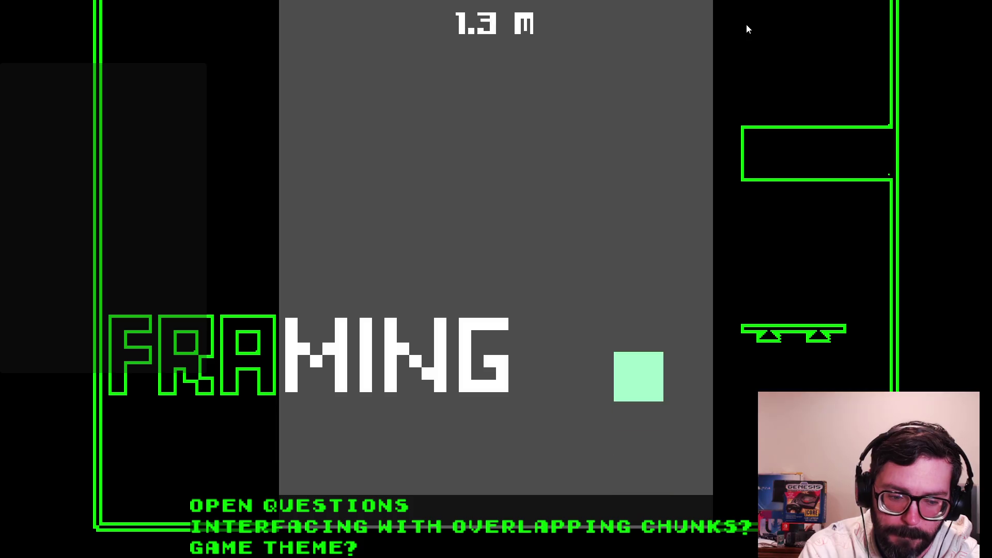
pyautogui.press('Left')
pyautogui.press('Up')
pyautogui.press('Right')
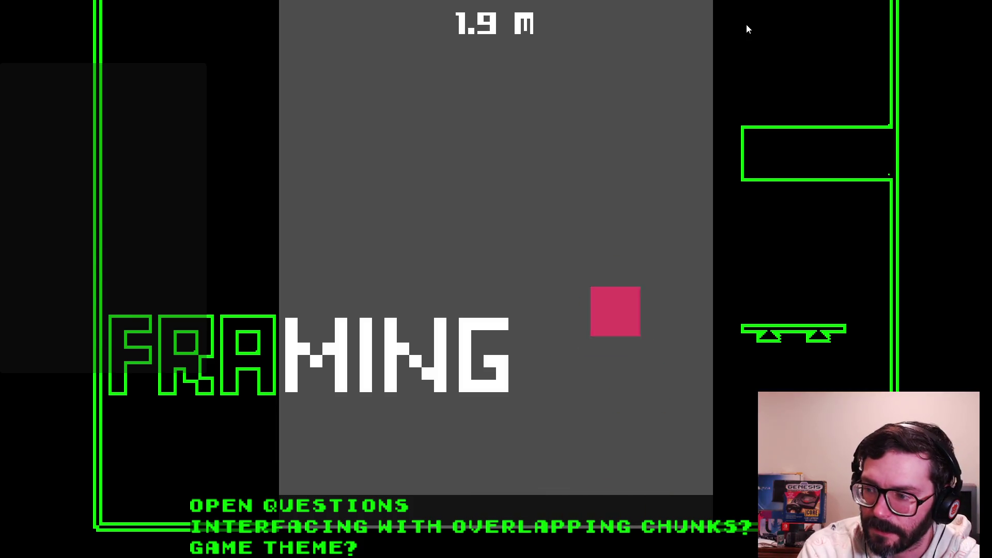
pyautogui.press('Up')
pyautogui.press('Left')
pyautogui.press('Up')
# - Keep jumping and bouncing the block off the floor, then stop the game with F8
pyautogui.press('Up')
pyautogui.press('Right')
pyautogui.press('Up')
pyautogui.press('Left')
pyautogui.press('Right')
pyautogui.press('Up')
pyautogui.press('Up')
pyautogui.press('Left')
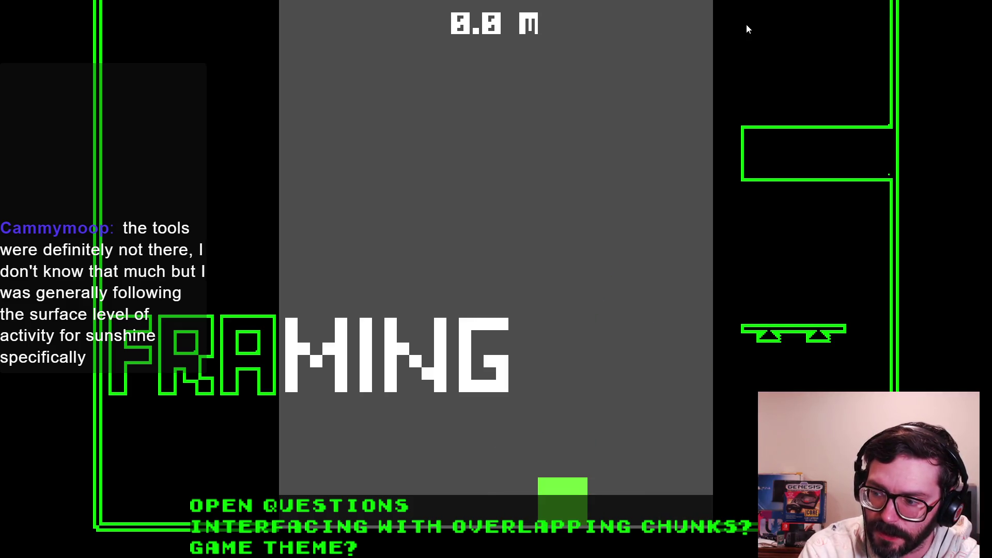
pyautogui.press('Up')
pyautogui.press('Right')
pyautogui.press('Up')
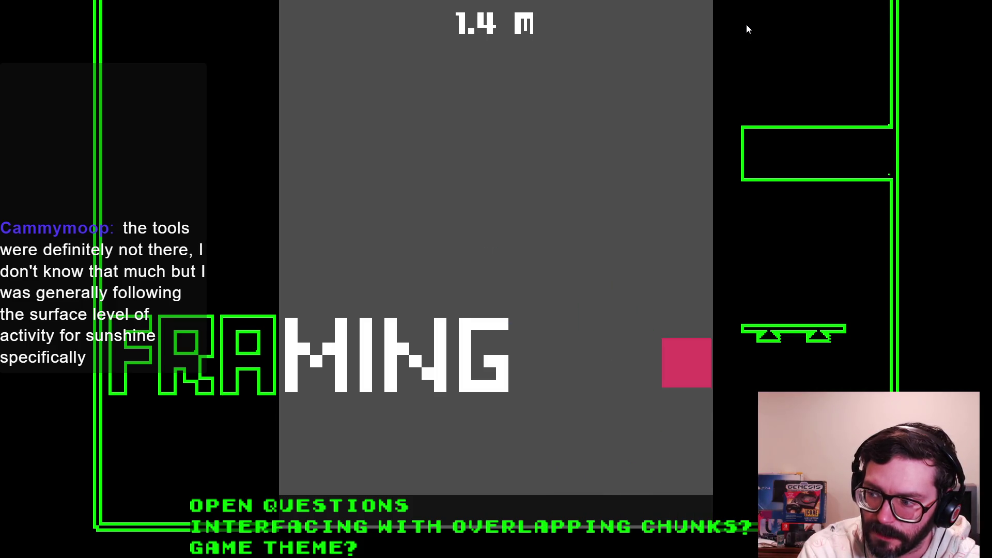
pyautogui.press('Up')
pyautogui.press('Left')
pyautogui.press('Up')
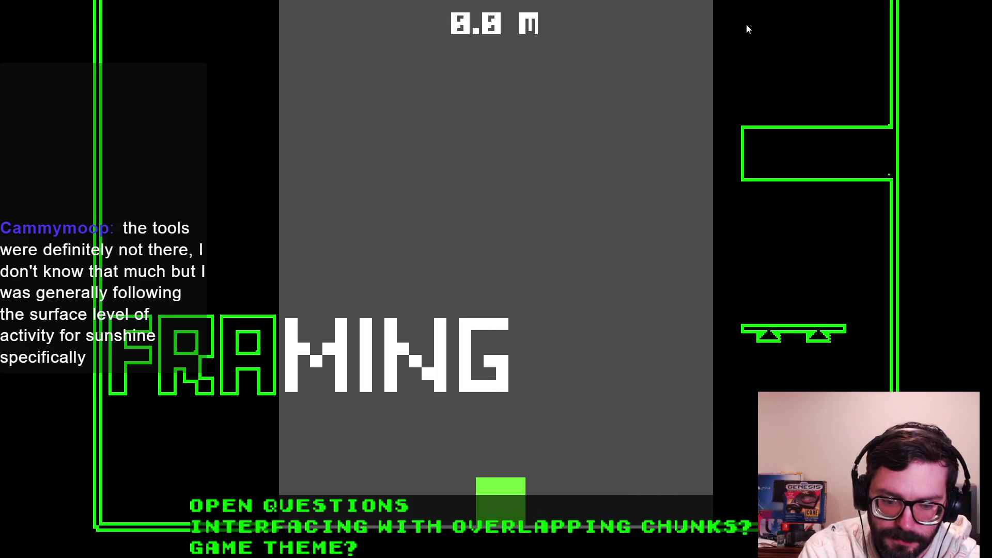
pyautogui.press('Up')
pyautogui.press('Right')
pyautogui.press('Left')
pyautogui.press('Up')
pyautogui.press('Right')
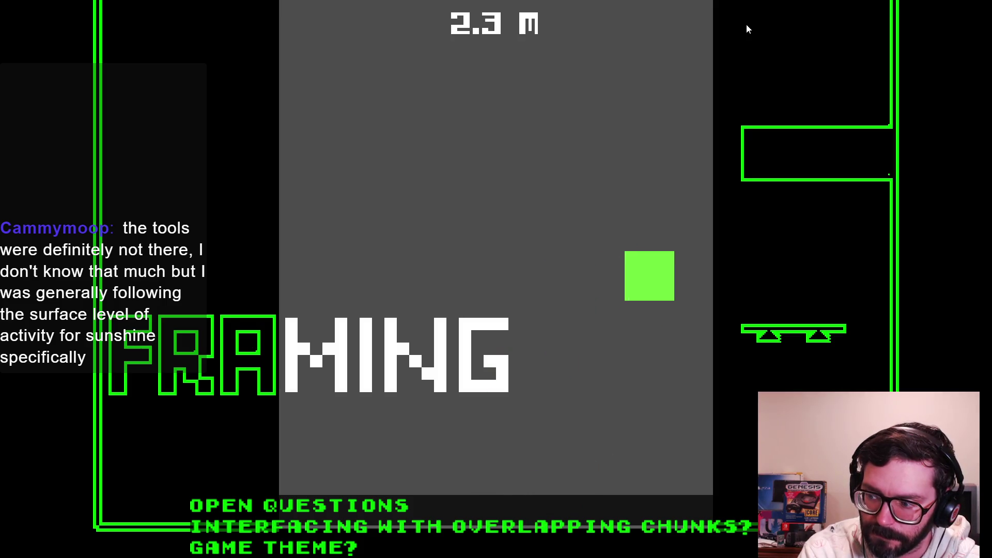
pyautogui.press('Up')
pyautogui.press('Left')
pyautogui.press('Up')
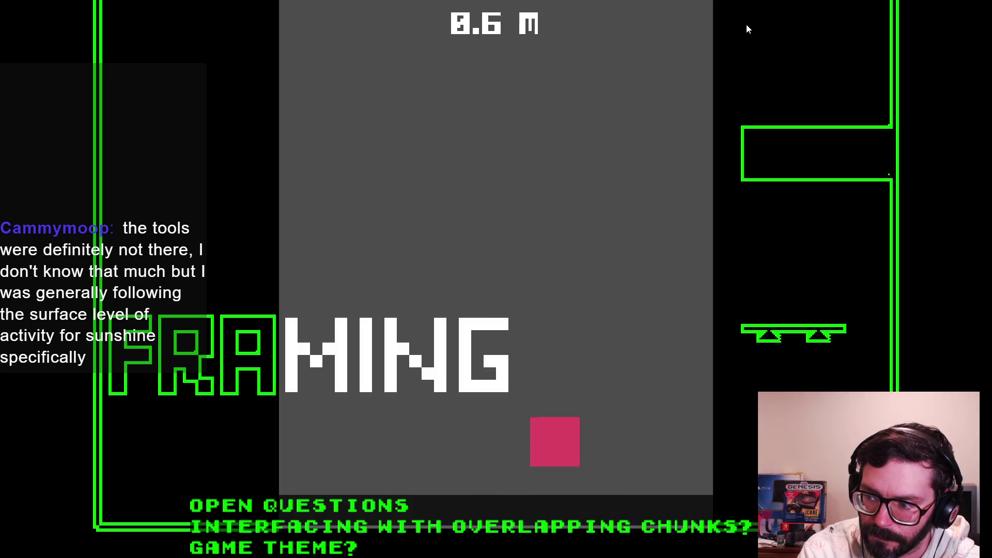
pyautogui.press('Up')
pyautogui.press('Up')
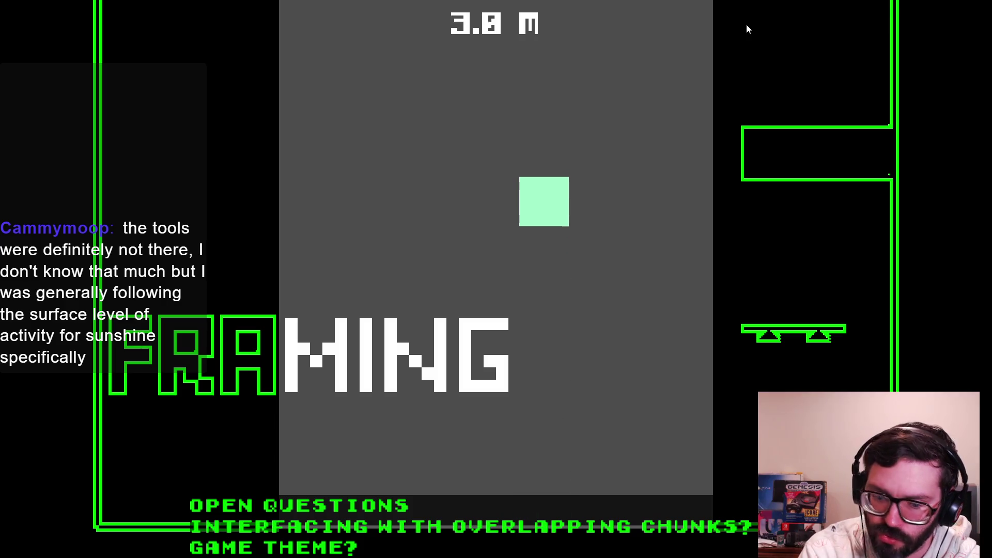
pyautogui.press('F8')
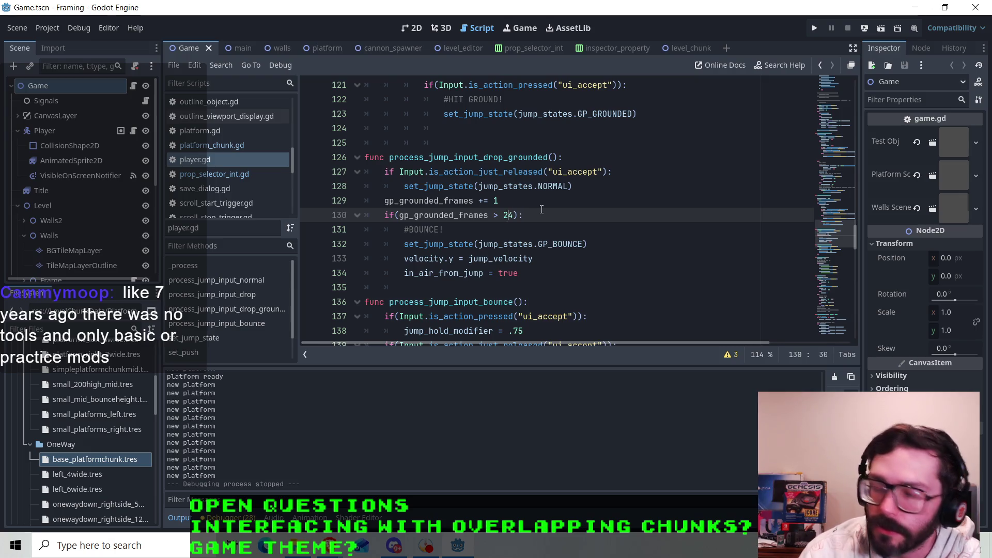
# - Change the bounce condition to 'gp_grounded_frames > 16'
pyautogui.press('BackSpace')
pyautogui.write('1')
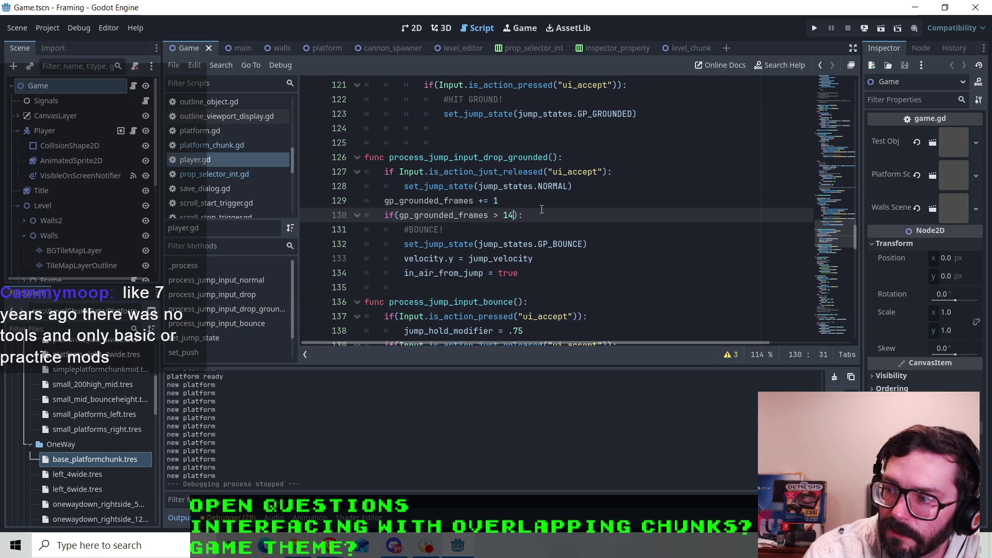
pyautogui.press('BackSpace')
pyautogui.write('6')
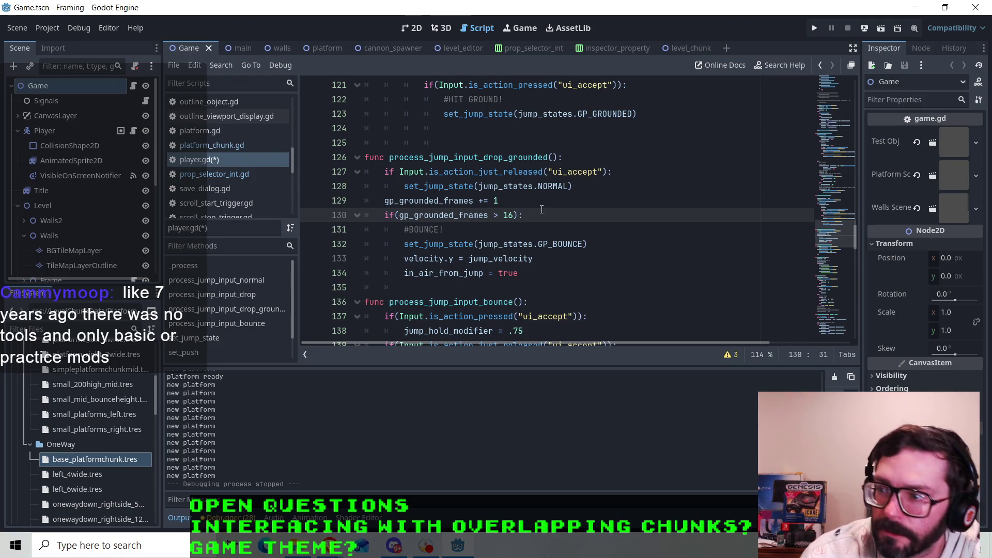
# - Save player.gd, rerun the project and make the block jump
pyautogui.hotkey('ctrl', 's')
pyautogui.click(815, 29)
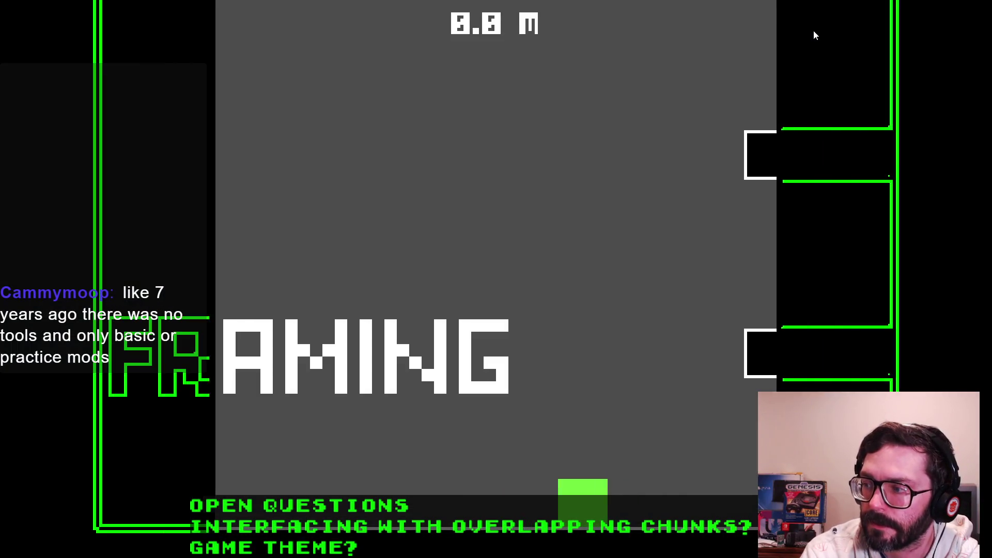
pyautogui.press('space')
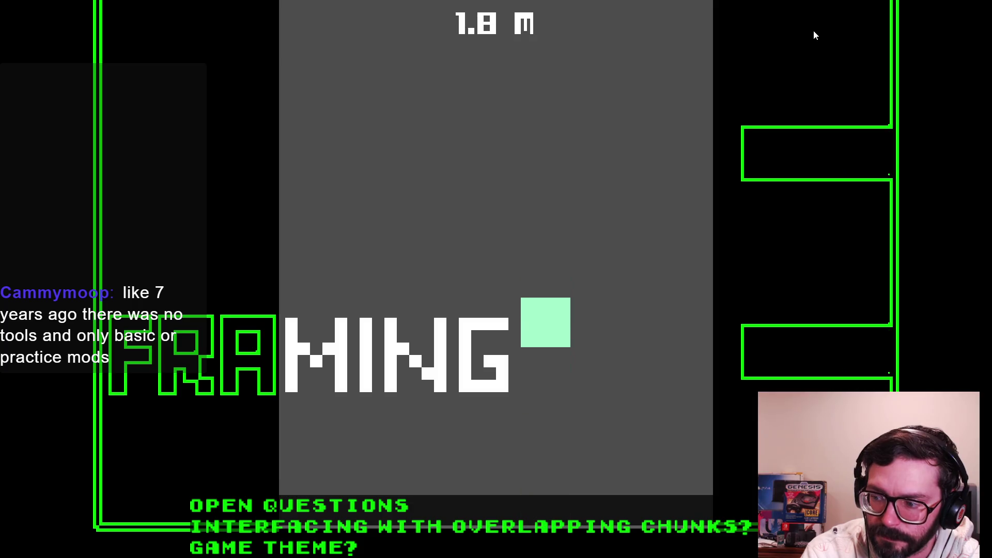